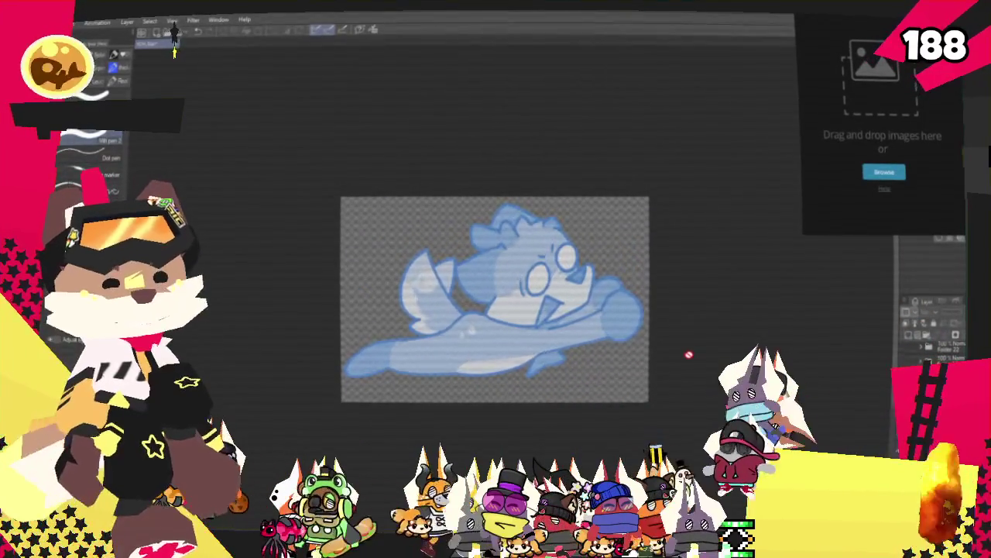
# Step: Zoom in, then enlarge the PureRef board until the hooded fox illustration fills the view
pyautogui.scroll(1, 495, 275)
pyautogui.scroll(1, 493, 273)
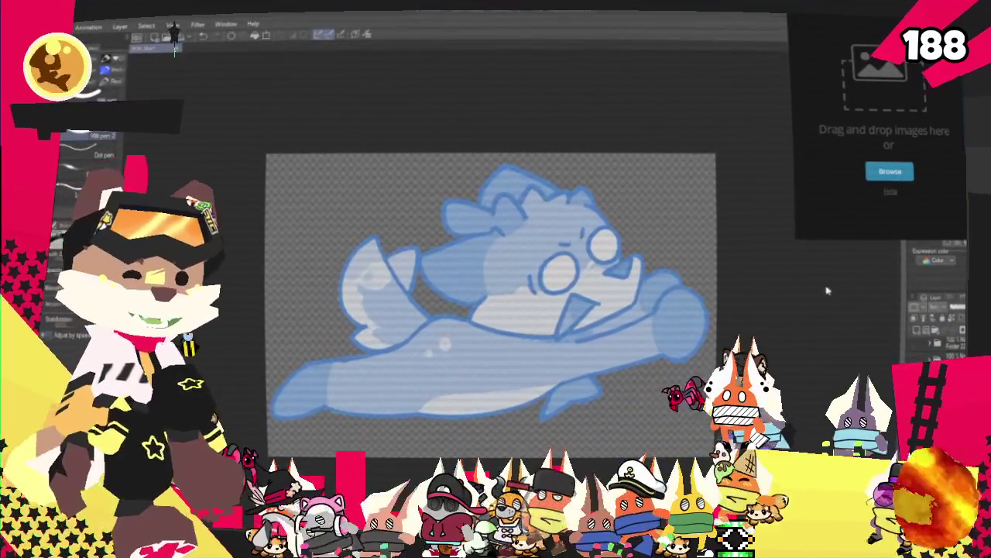
pyautogui.moveTo(796, 233)
pyautogui.mouseDown()
pyautogui.moveTo(547, 385)
pyautogui.moveTo(438, 469)
pyautogui.mouseUp()
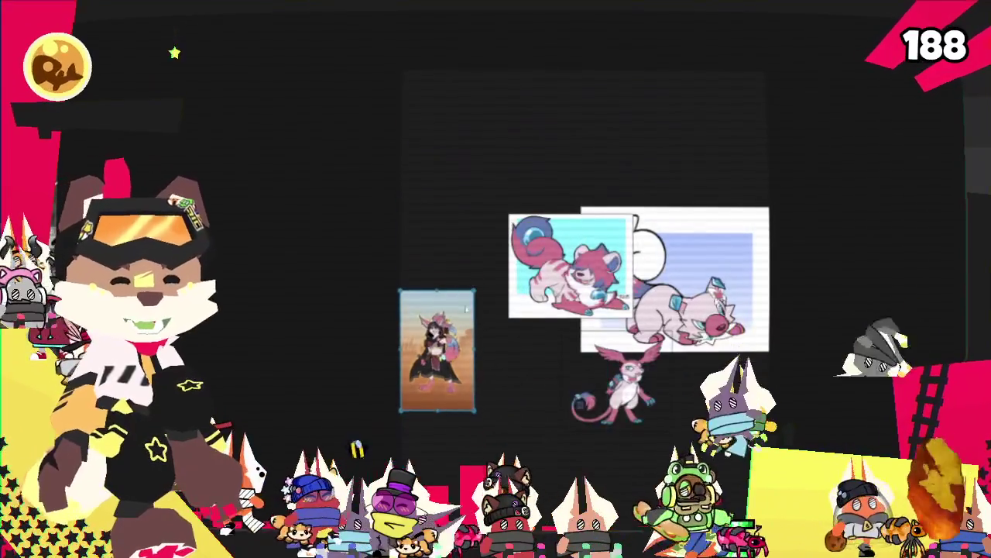
# Step: Move the hooded fox image under the pink creature card and settle the pink-and-blue cat reference
pyautogui.moveTo(466, 308); pyautogui.dragTo(574, 335)
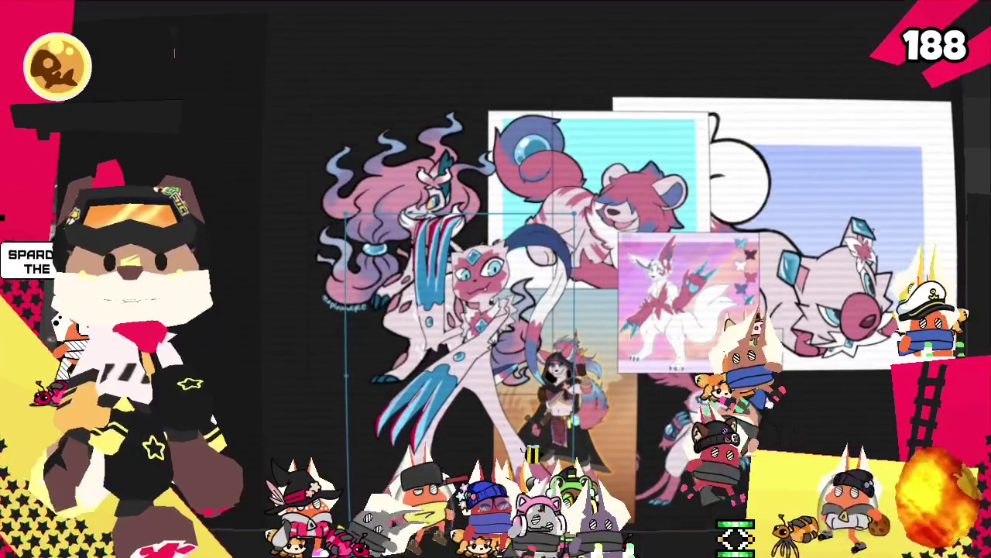
pyautogui.click(825, 419)
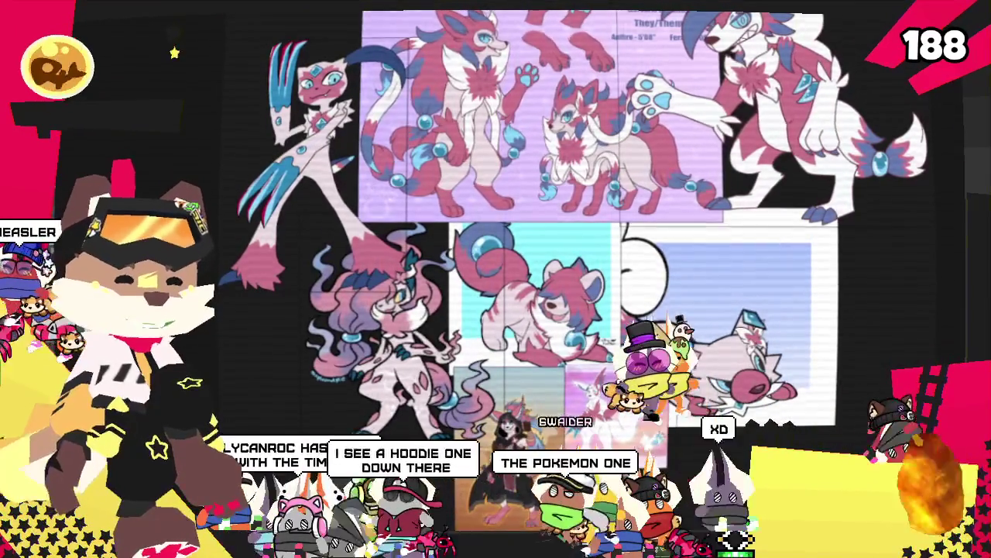
pyautogui.scroll(5, 860, 156)
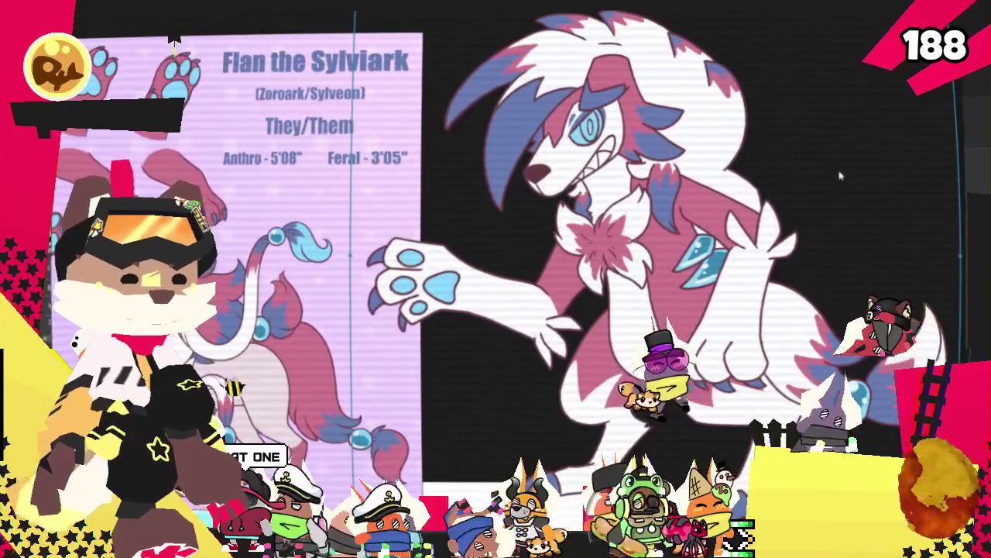
pyautogui.scroll(-5, 836, 192)
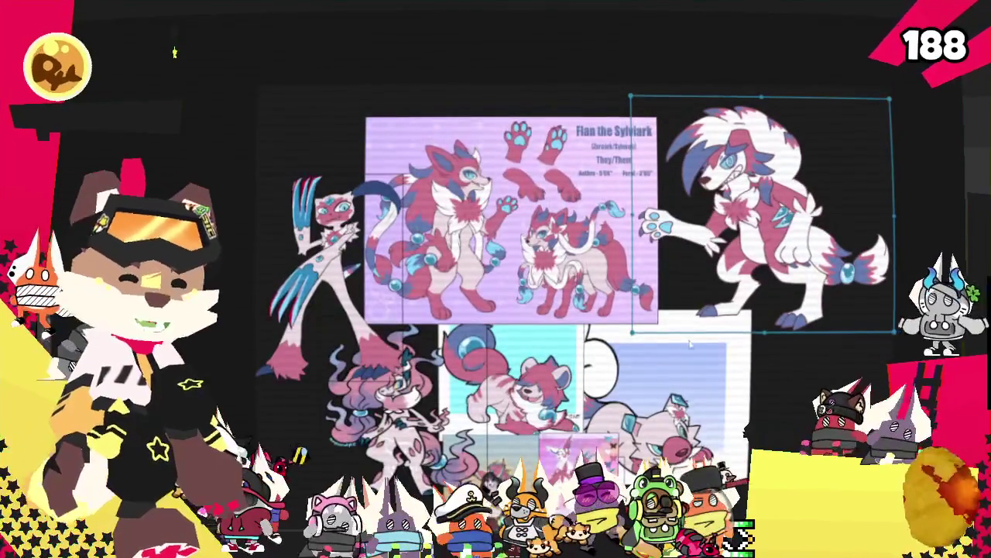
pyautogui.scroll(5, 522, 400)
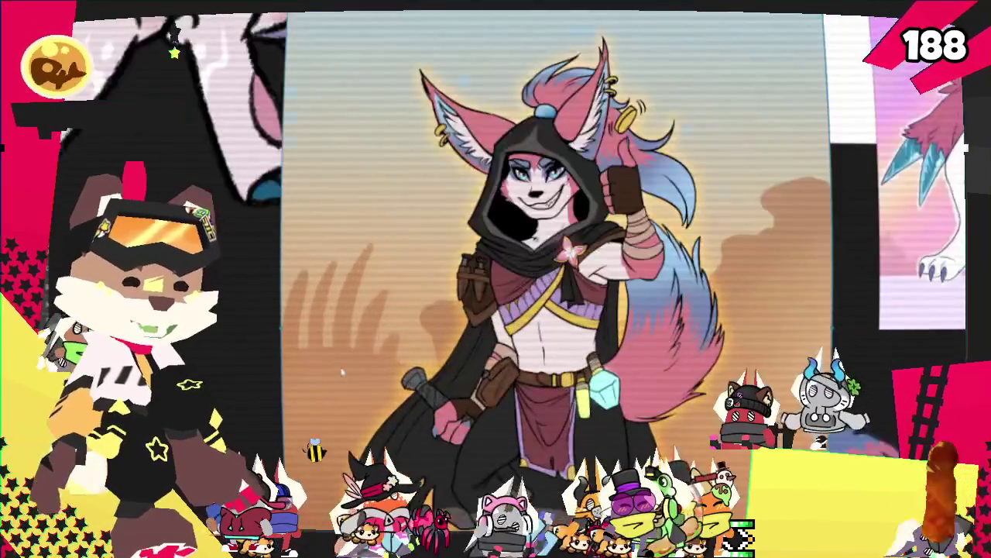
pyautogui.scroll(-3, 490, 397)
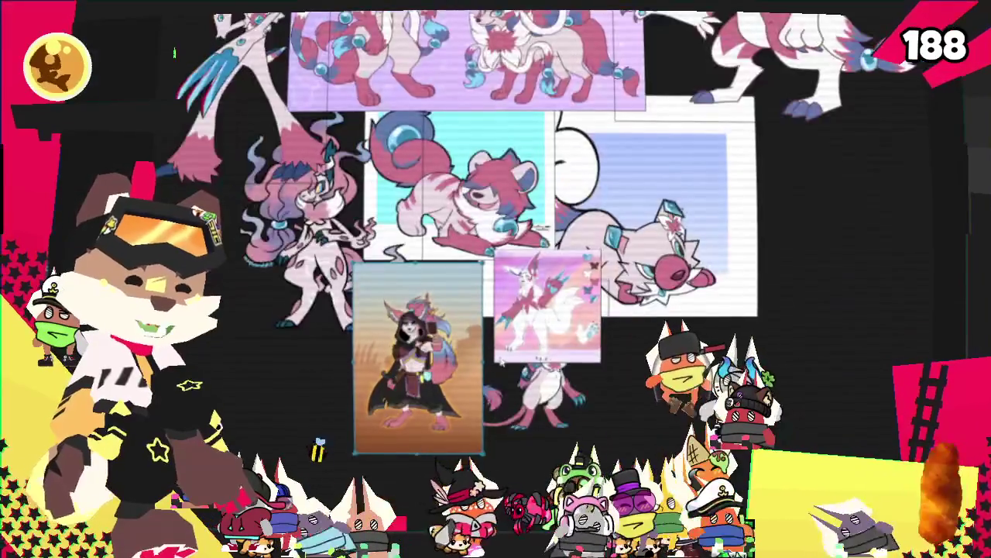
pyautogui.scroll(3, 490, 397)
pyautogui.scroll(-3, 490, 397)
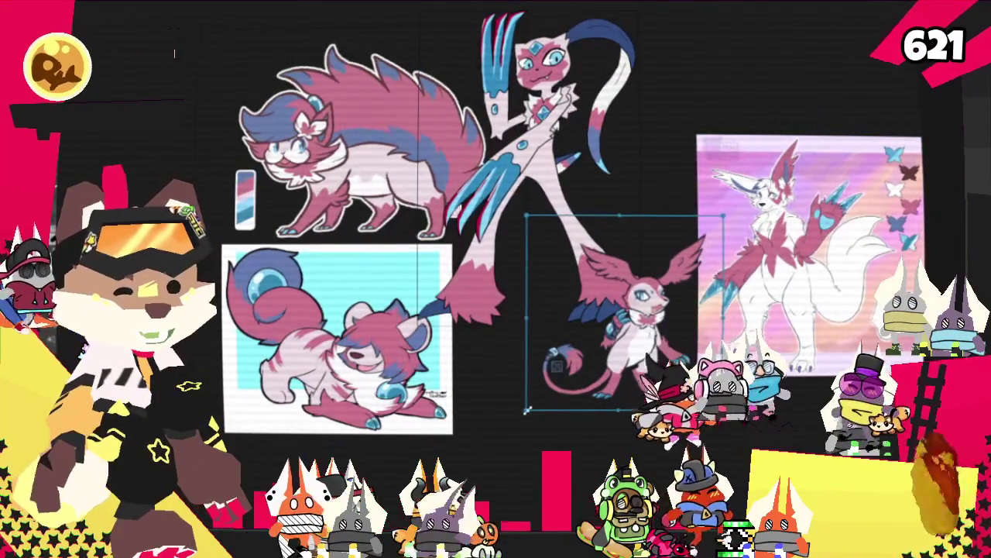
# Step: Nudge the winged creature image slightly to the right on the board
pyautogui.moveTo(538, 414); pyautogui.dragTo(560, 415)
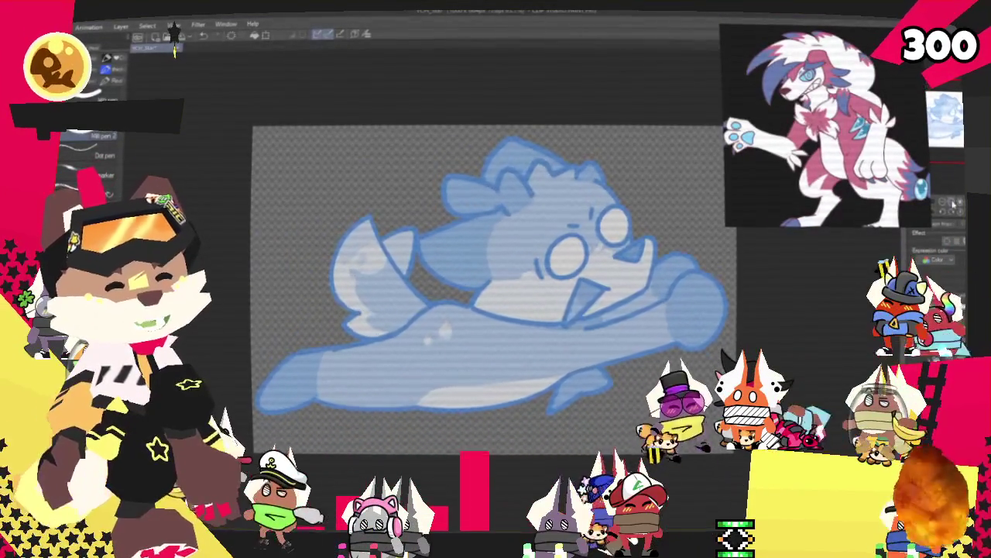
# Step: Remove the stray eye circle and curved jaw stroke, then redraw the jaw and mouth lines under the eyes
pyautogui.hotkey('ctrl', '+')
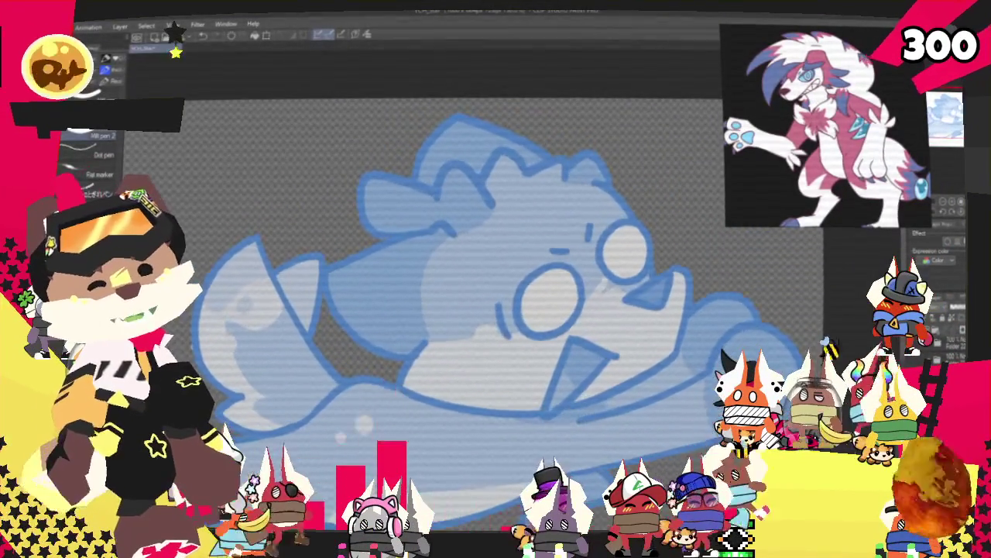
pyautogui.hotkey('ctrl', '-')
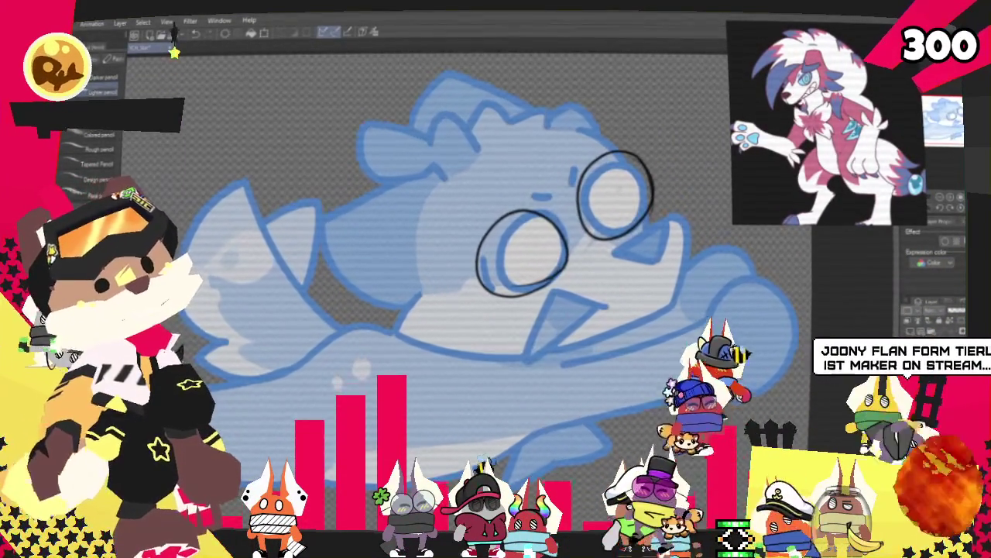
pyautogui.hotkey('ctrl', 'z')
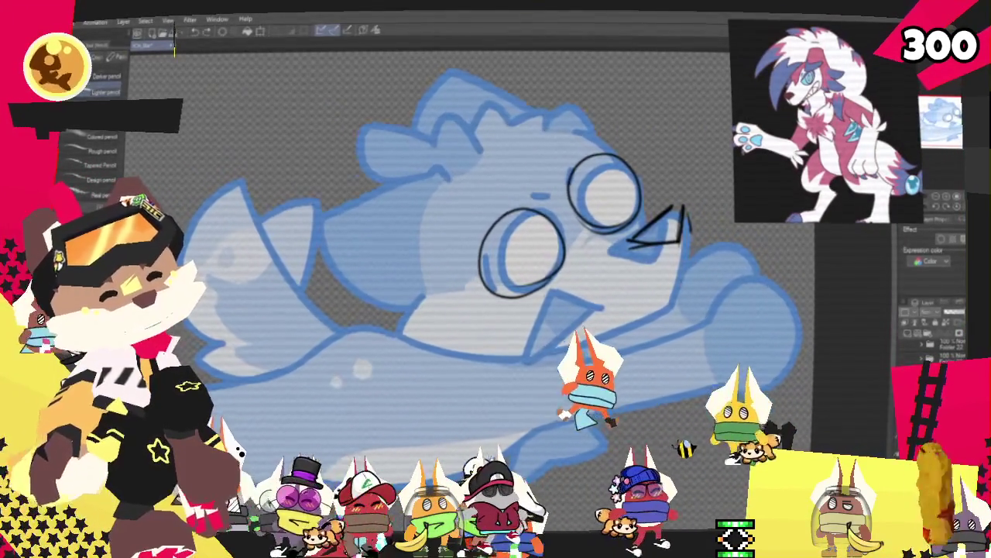
pyautogui.hotkey('ctrl', 'z')
pyautogui.moveTo(685, 285); pyautogui.dragTo(581, 337)
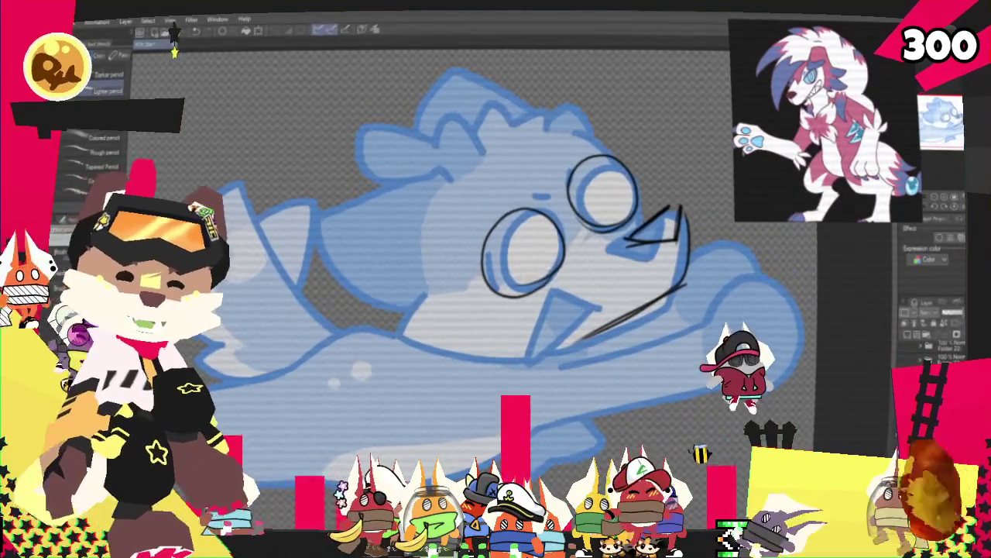
pyautogui.moveTo(554, 285)
pyautogui.mouseDown()
pyautogui.moveTo(608, 321)
pyautogui.moveTo(517, 353)
pyautogui.mouseUp()
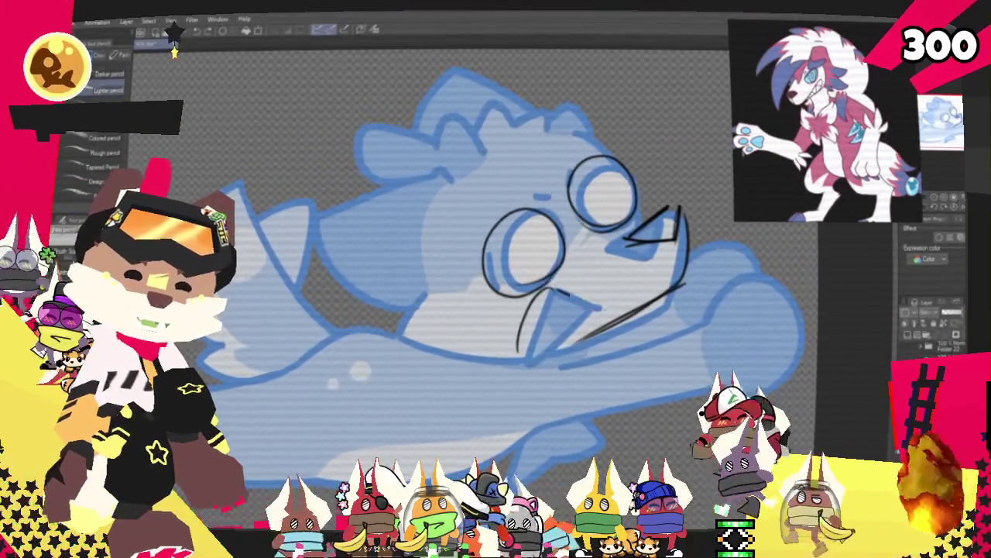
pyautogui.moveTo(550, 289); pyautogui.dragTo(631, 310)
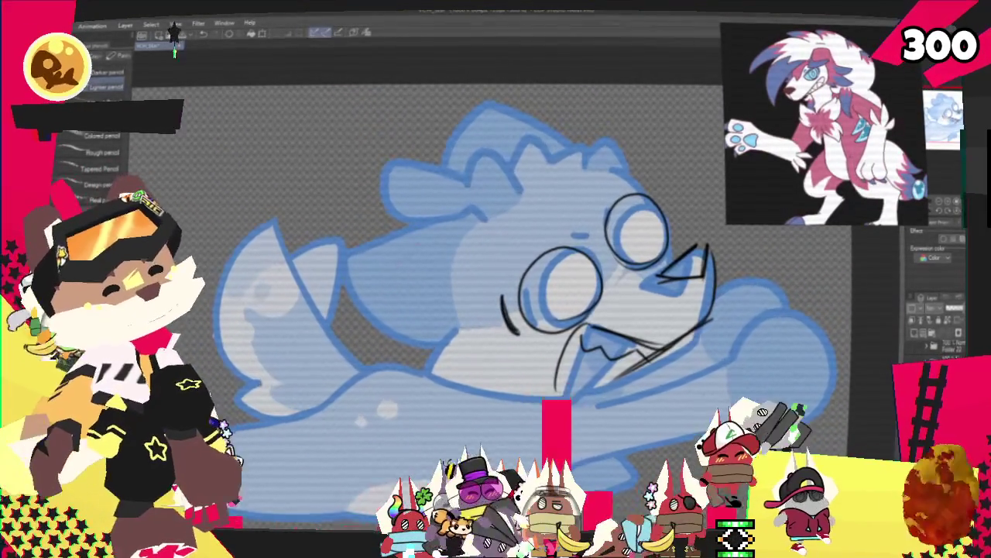
pyautogui.moveTo(469, 183); pyautogui.dragTo(443, 294)
pyautogui.moveTo(484, 189); pyautogui.dragTo(535, 176)
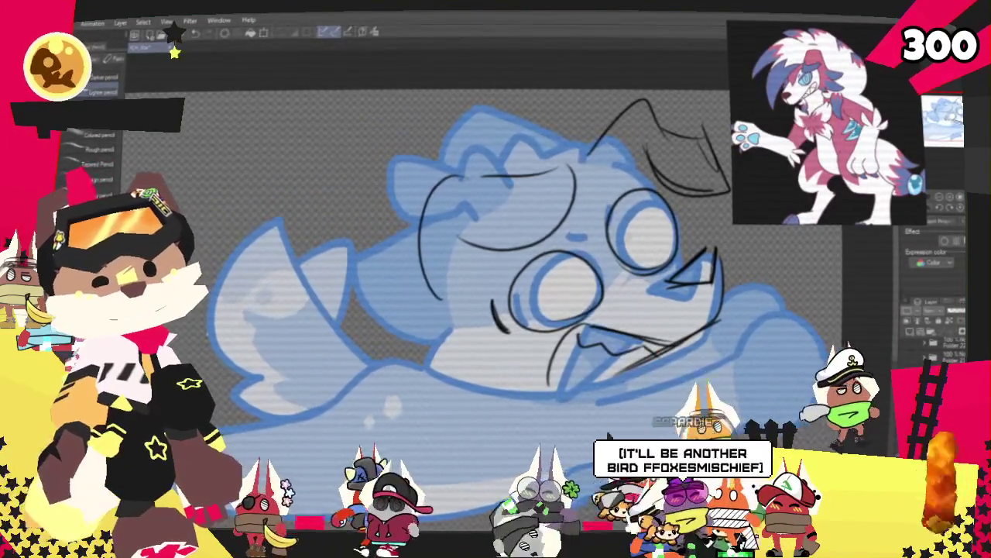
pyautogui.moveTo(496, 255); pyautogui.dragTo(427, 341)
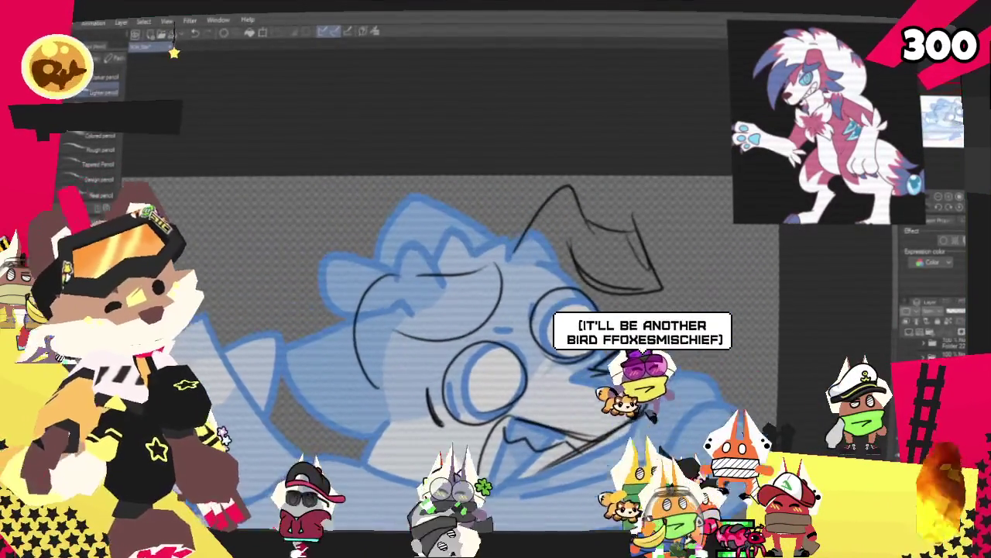
pyautogui.moveTo(496, 325)
pyautogui.mouseDown()
pyautogui.moveTo(497, 299)
pyautogui.moveTo(519, 266)
pyautogui.moveTo(550, 252)
pyautogui.mouseUp()
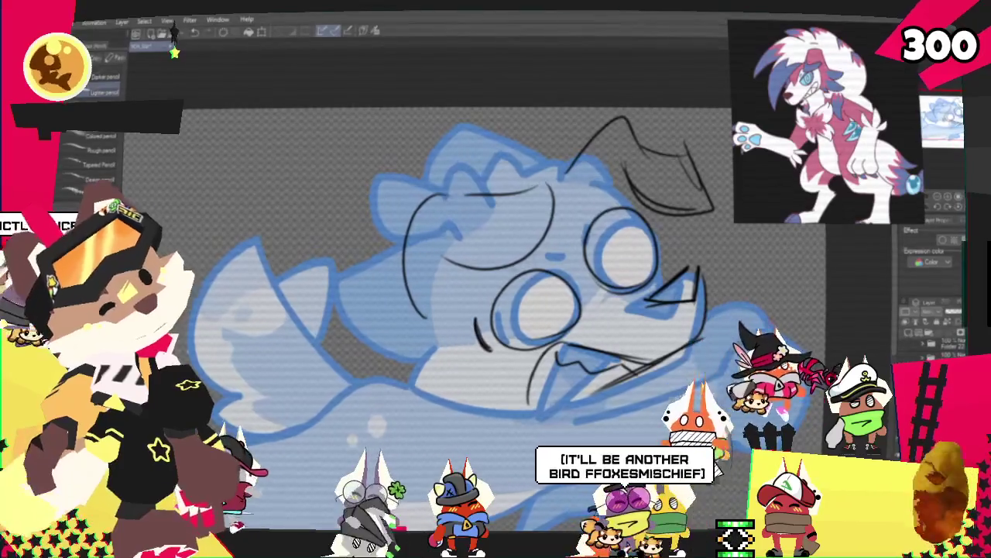
pyautogui.moveTo(364, 395); pyautogui.dragTo(496, 419)
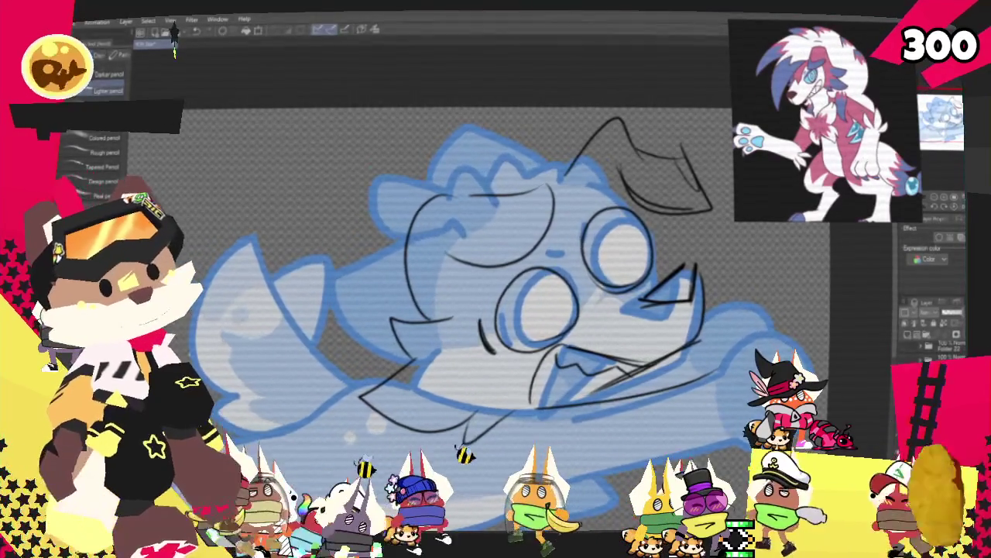
pyautogui.moveTo(542, 310); pyautogui.dragTo(411, 248)
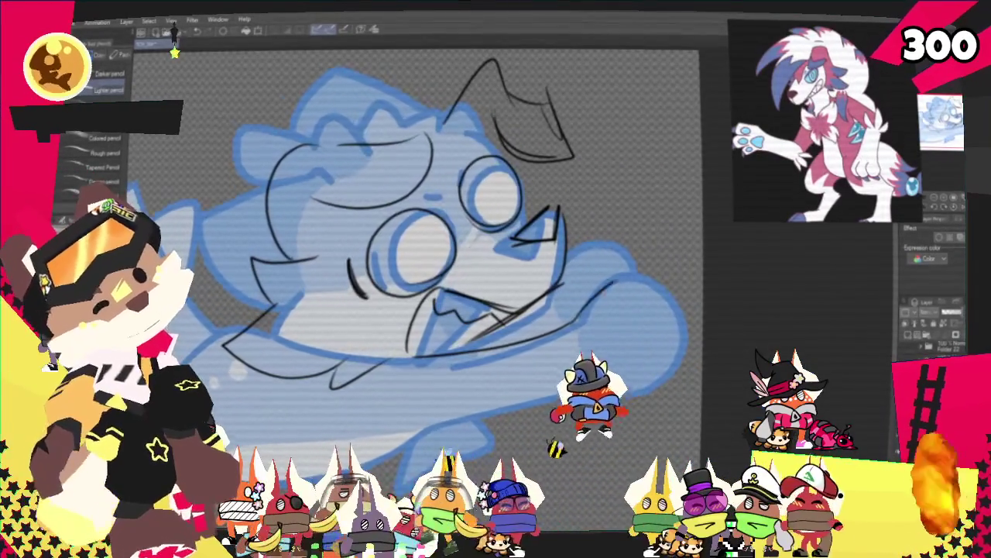
pyautogui.moveTo(649, 324)
pyautogui.mouseDown()
pyautogui.moveTo(686, 345)
pyautogui.moveTo(683, 379)
pyautogui.mouseUp()
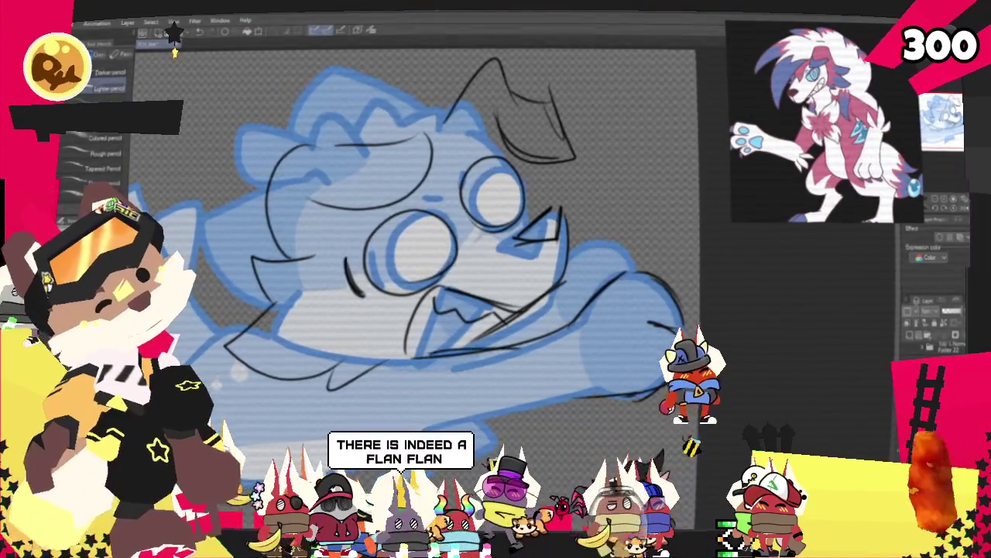
# Step: Sketch a black stroke across the wolf's lower body
pyautogui.moveTo(469, 390); pyautogui.dragTo(429, 428)
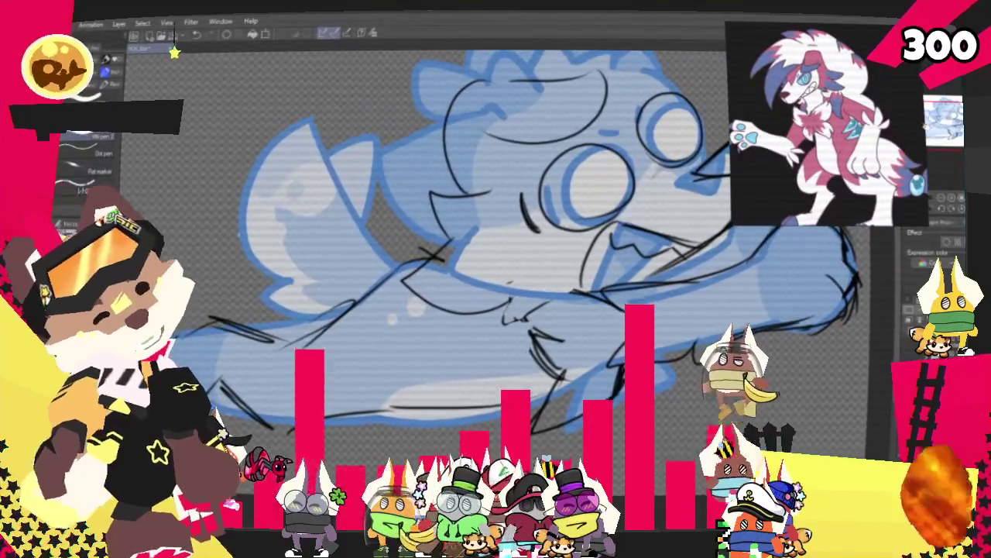
pyautogui.press('p')
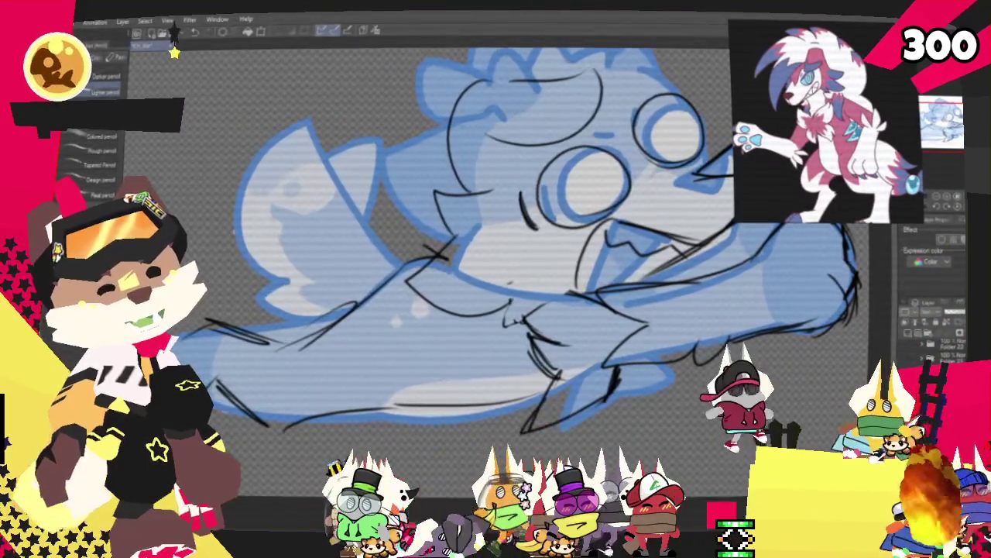
# Step: Pan the view closer into the wolf sketch
pyautogui.moveTo(496, 279); pyautogui.dragTo(611, 334)
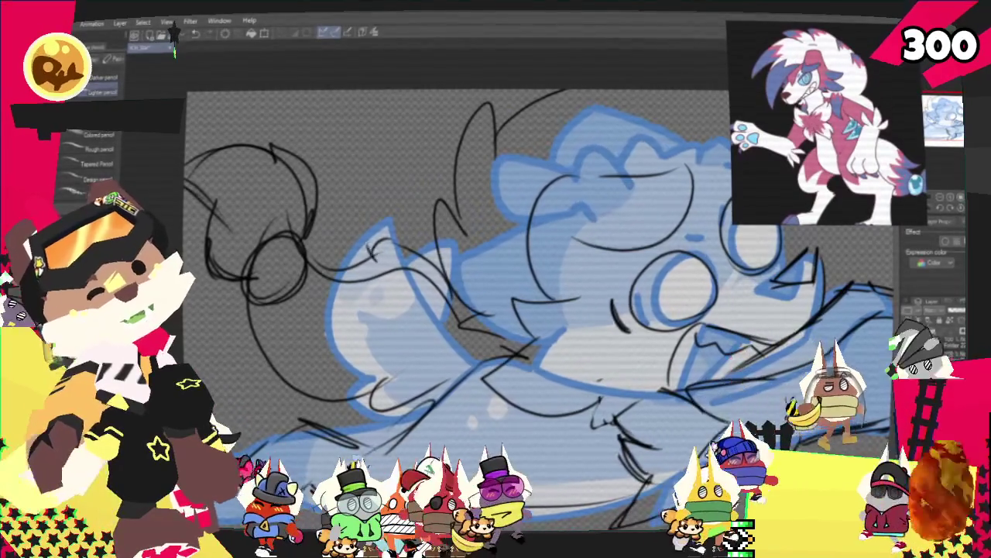
# Step: With pencil brushes, add hair strokes atop the wolf's head, redoing the botched curve, then fit the page
pyautogui.press('p')
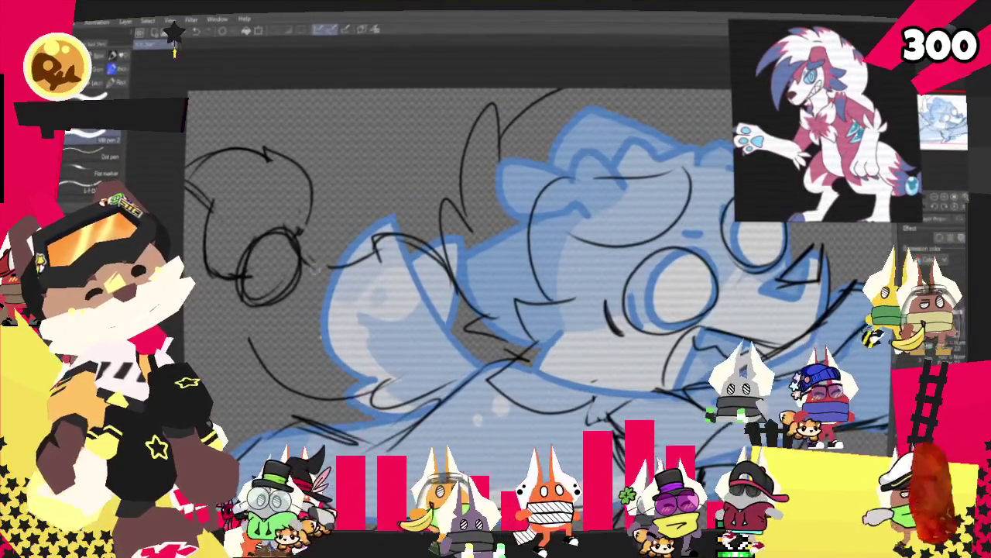
pyautogui.press('p')
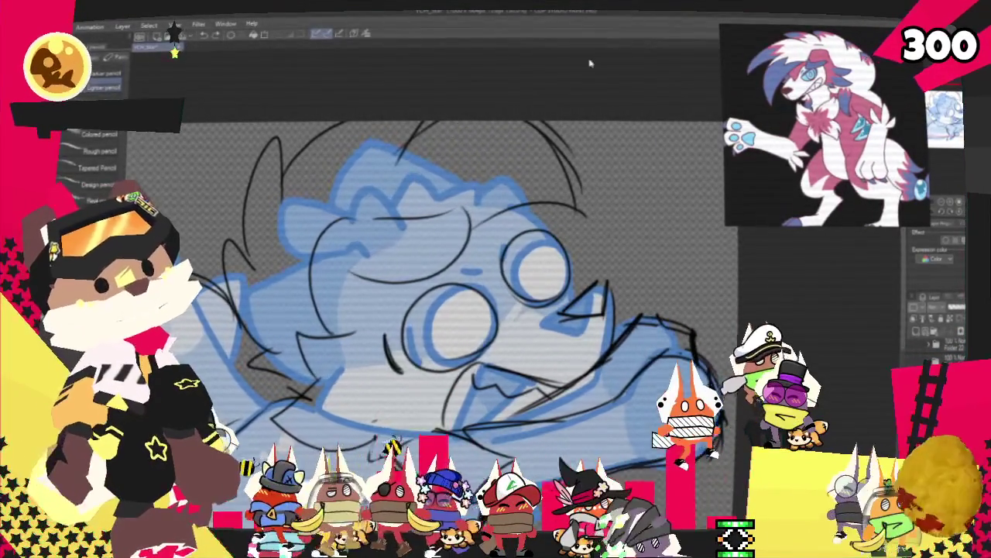
pyautogui.moveTo(543, 124); pyautogui.dragTo(595, 225)
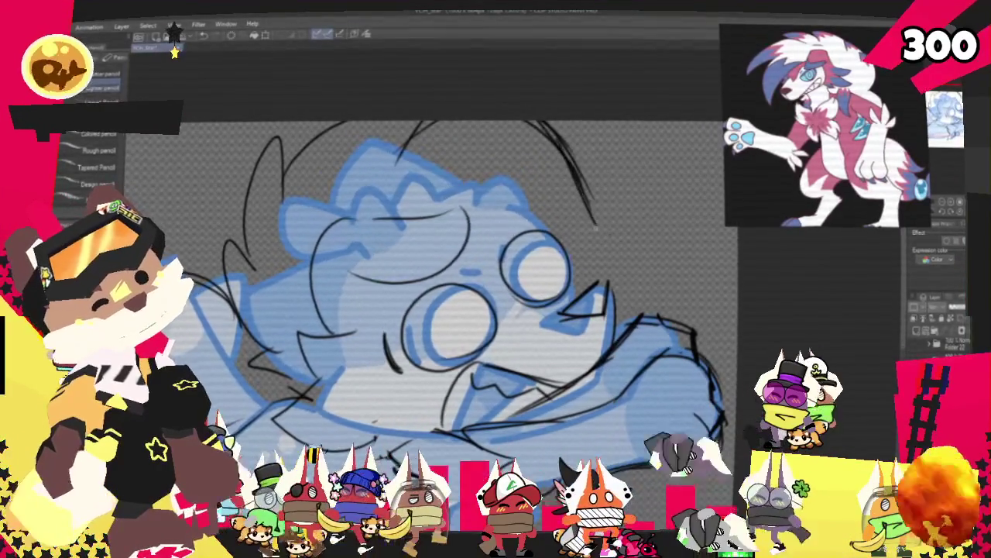
pyautogui.hotkey('ctrl', 'z')
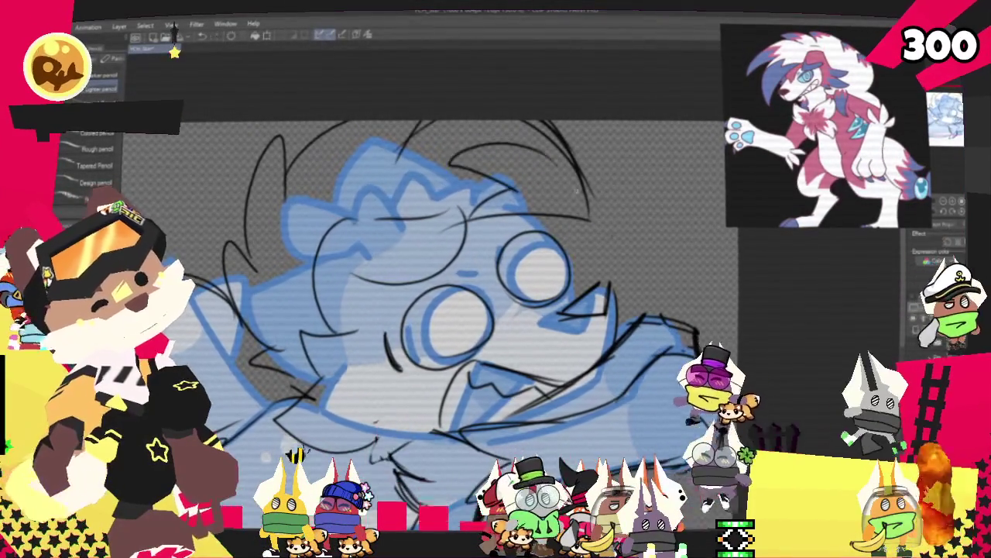
pyautogui.moveTo(448, 166); pyautogui.dragTo(558, 142)
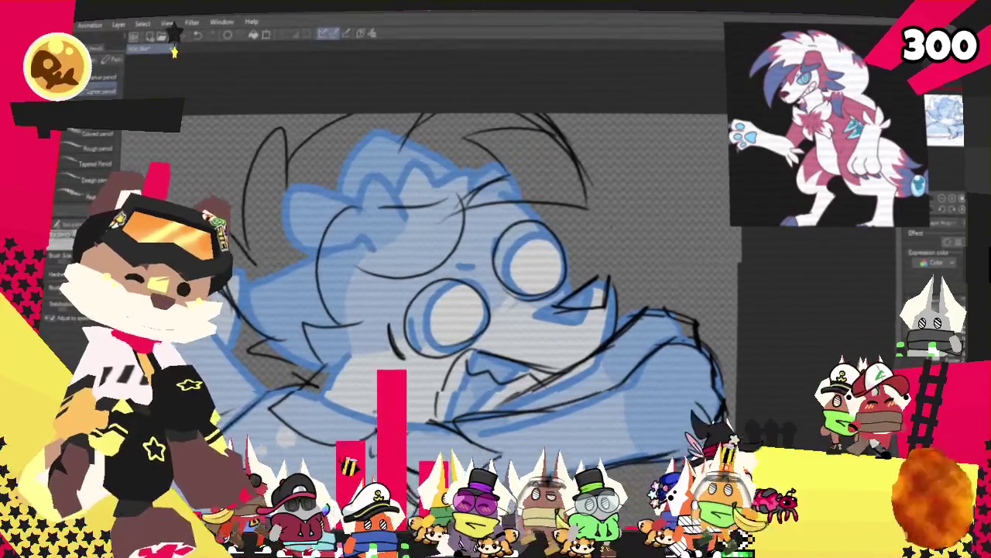
pyautogui.scroll(3, 480, 279)
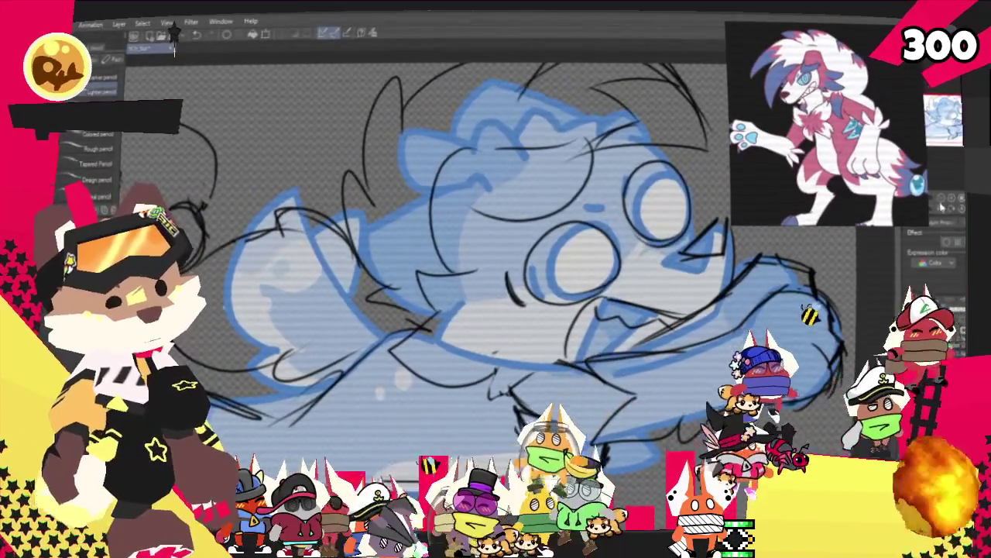
pyautogui.hotkey('ctrl', '0')
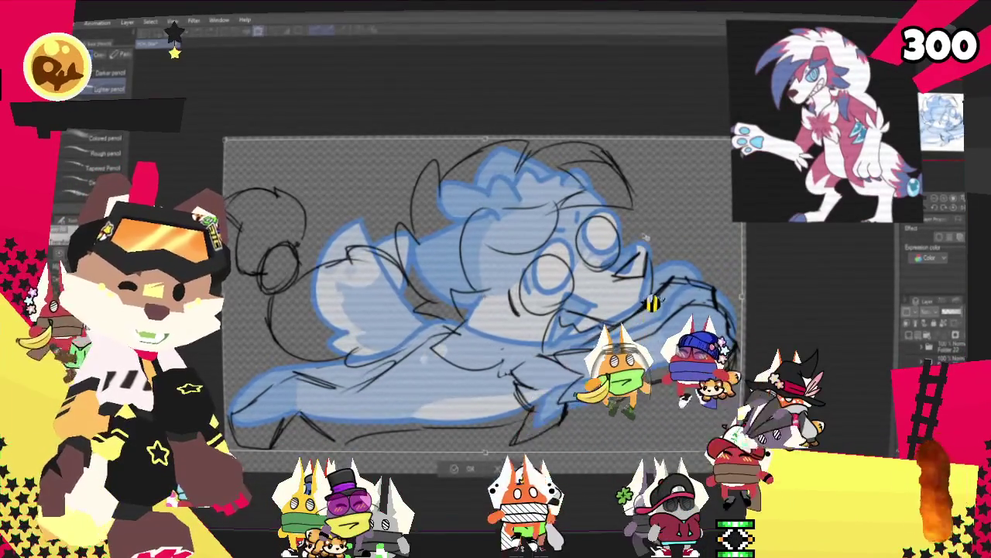
pyautogui.hotkey('ctrl', 't')
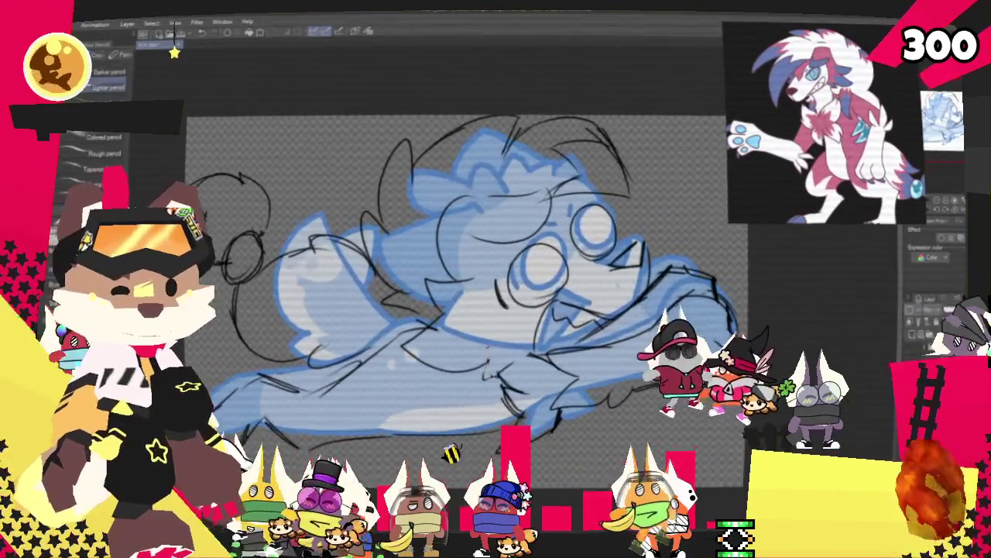
# Step: Zoom out to see the wolf's full black rough sketch
pyautogui.hotkey('ctrl', '-')
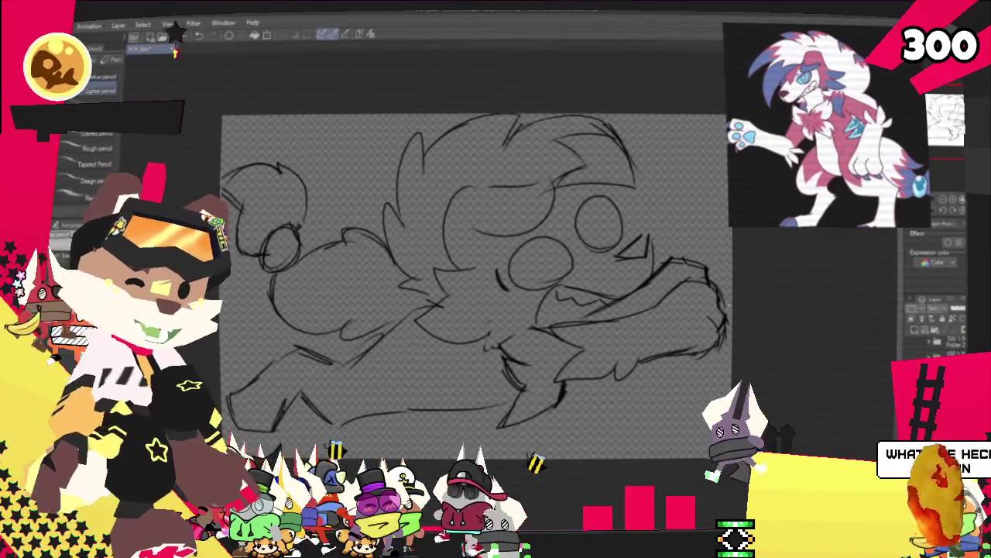
# Step: Try a pupil in the right eye, undo it, and tint the sketch lineart blue
pyautogui.hotkey('ctrl', '+')
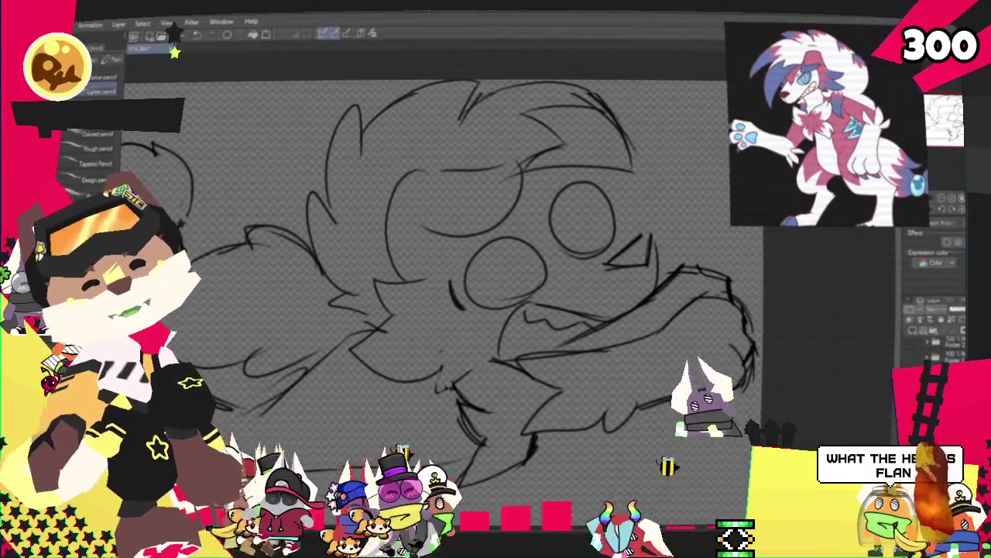
pyautogui.scroll(1, 434, 264)
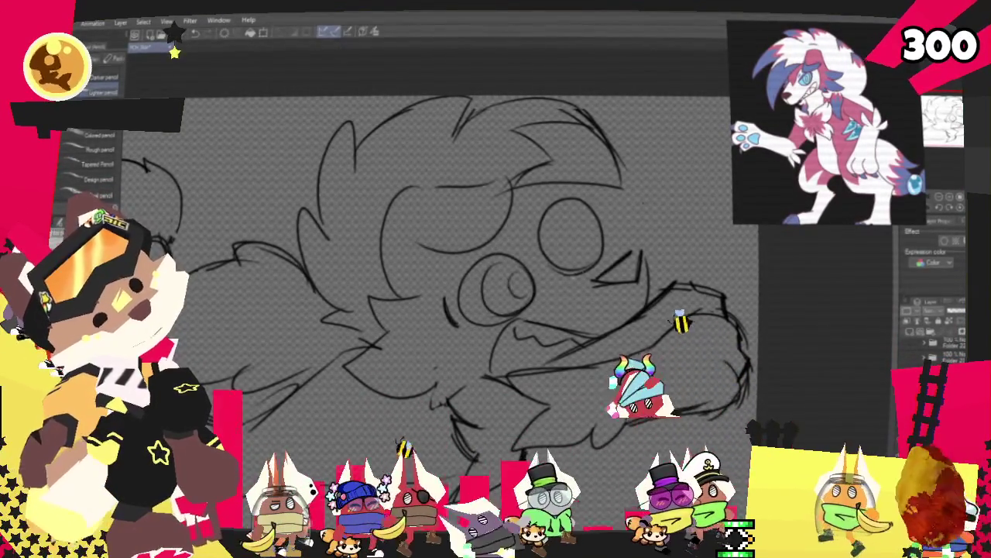
pyautogui.moveTo(562, 237); pyautogui.dragTo(584, 239)
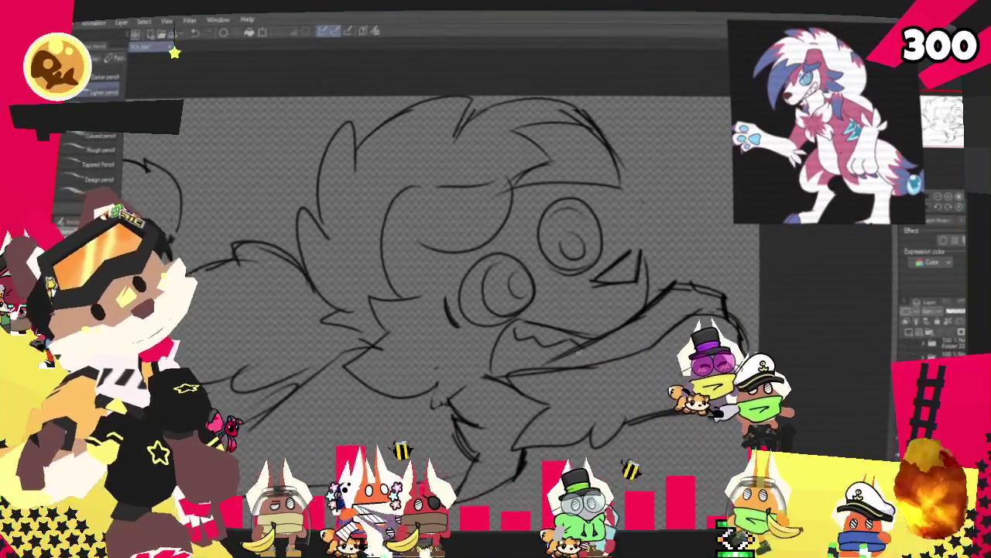
pyautogui.hotkey('ctrl', 'z')
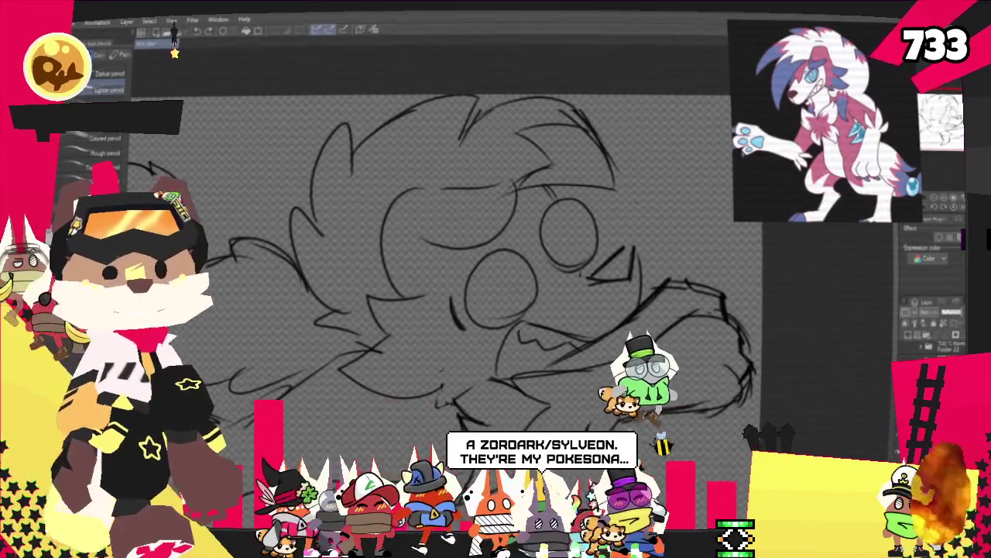
pyautogui.hotkey('ctrl', '-')
pyautogui.hotkey('ctrl', '-')
pyautogui.hotkey('ctrl', '+')
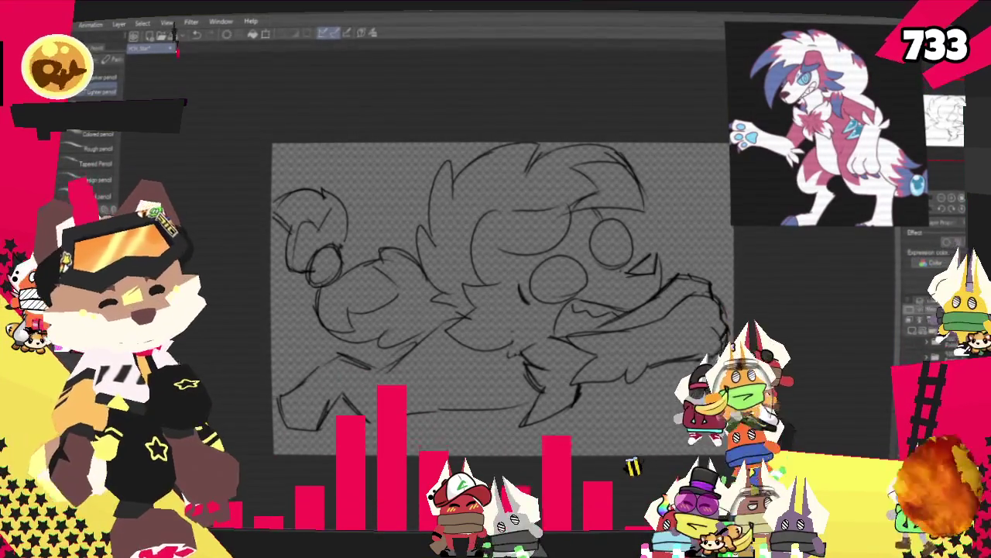
pyautogui.click(930, 241)
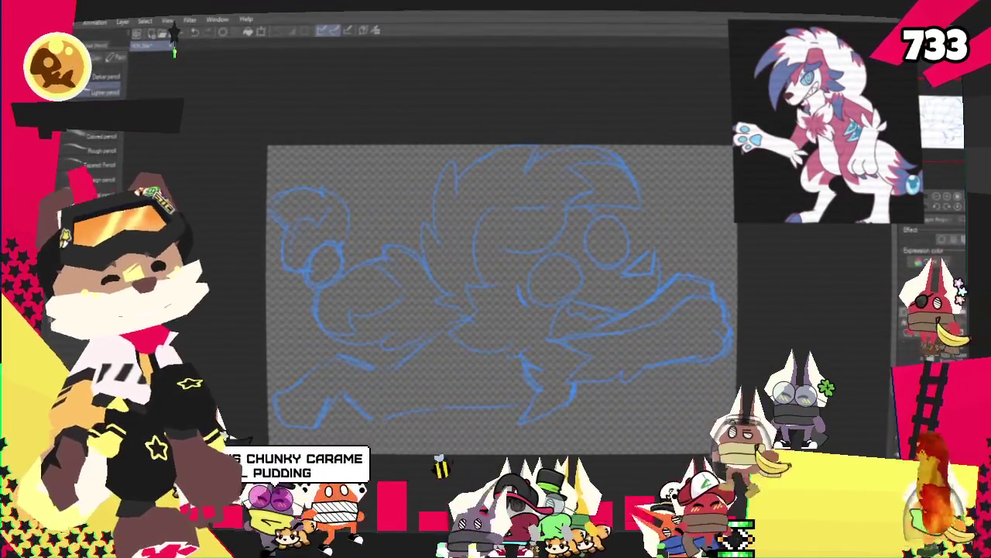
pyautogui.press('p')
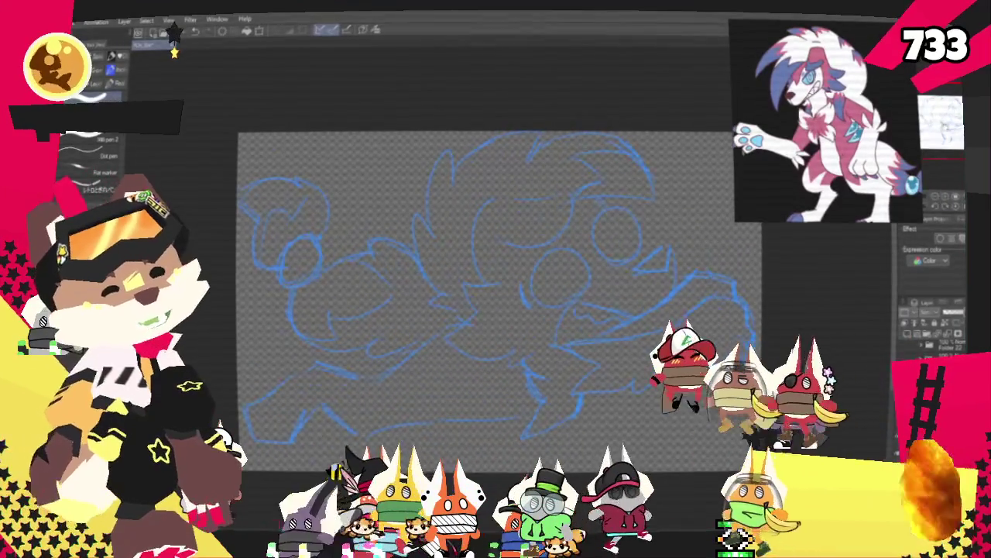
# Step: Zoom onto the head and ink one black stroke along the top of the snout
pyautogui.scroll(2, 672, 321)
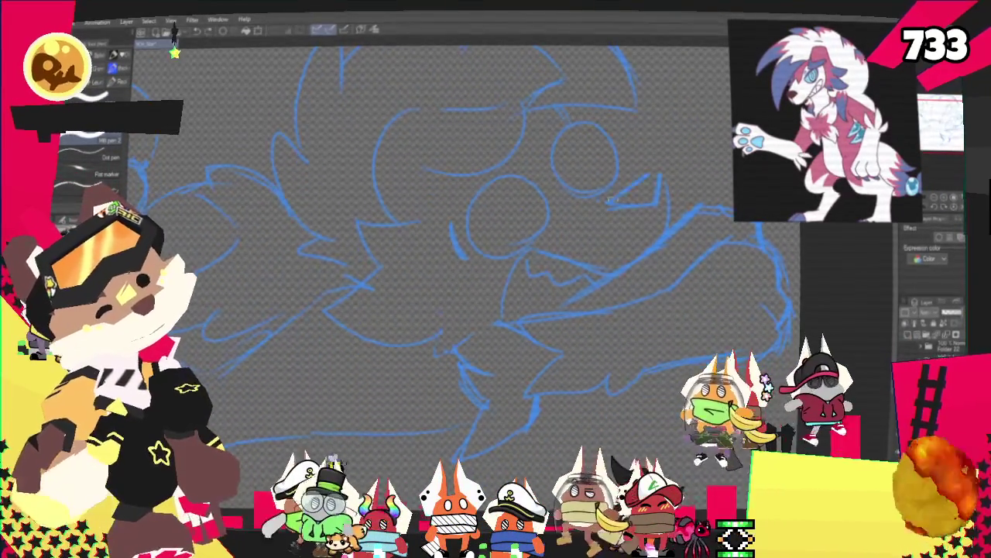
pyautogui.moveTo(609, 202); pyautogui.dragTo(662, 196)
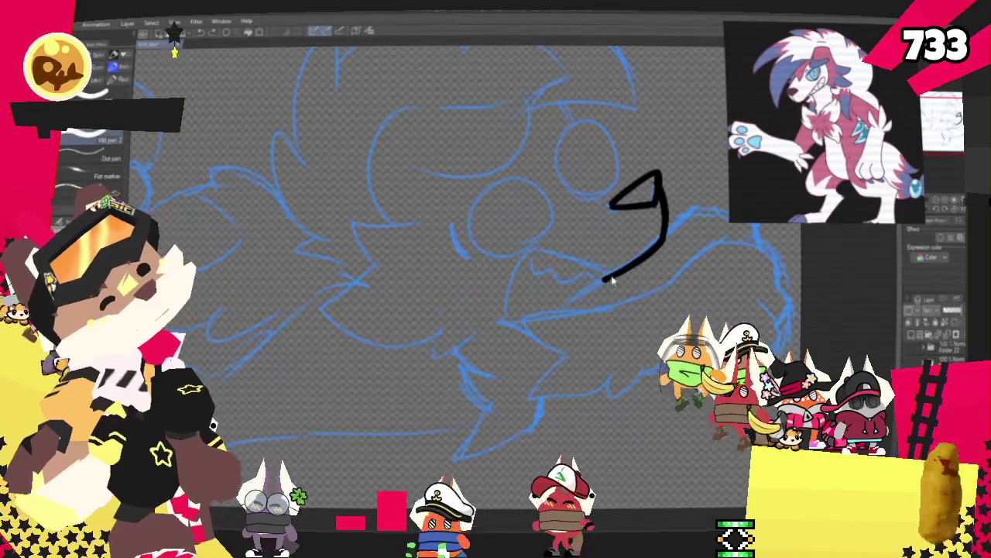
# Step: Ink the lower jaw line, jagged teeth inside the mouth and a round eye beside the muzzle
pyautogui.hotkey('ctrl', 'z')
pyautogui.moveTo(608, 278)
pyautogui.mouseDown()
pyautogui.moveTo(536, 252)
pyautogui.moveTo(505, 332)
pyautogui.mouseUp()
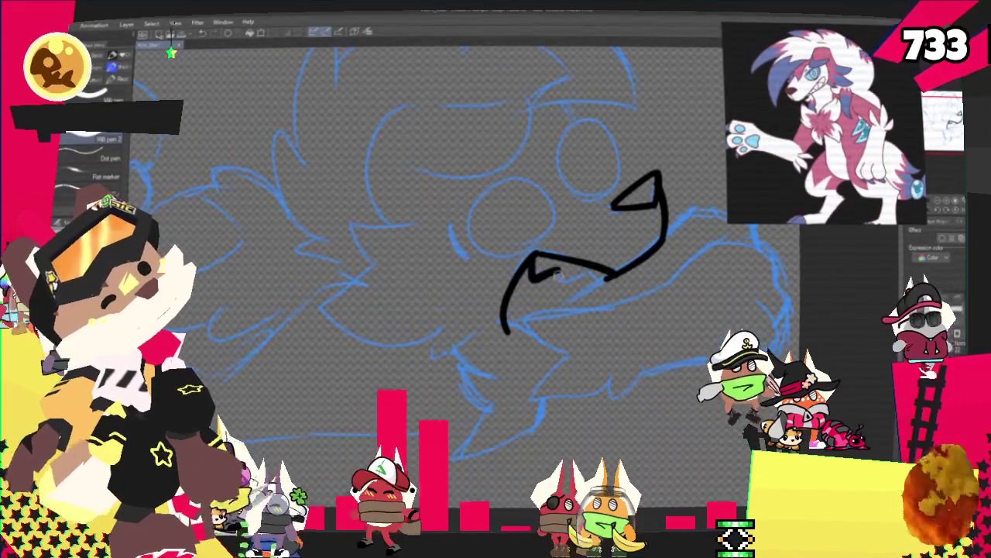
pyautogui.moveTo(533, 267)
pyautogui.mouseDown()
pyautogui.moveTo(577, 285)
pyautogui.moveTo(600, 278)
pyautogui.mouseUp()
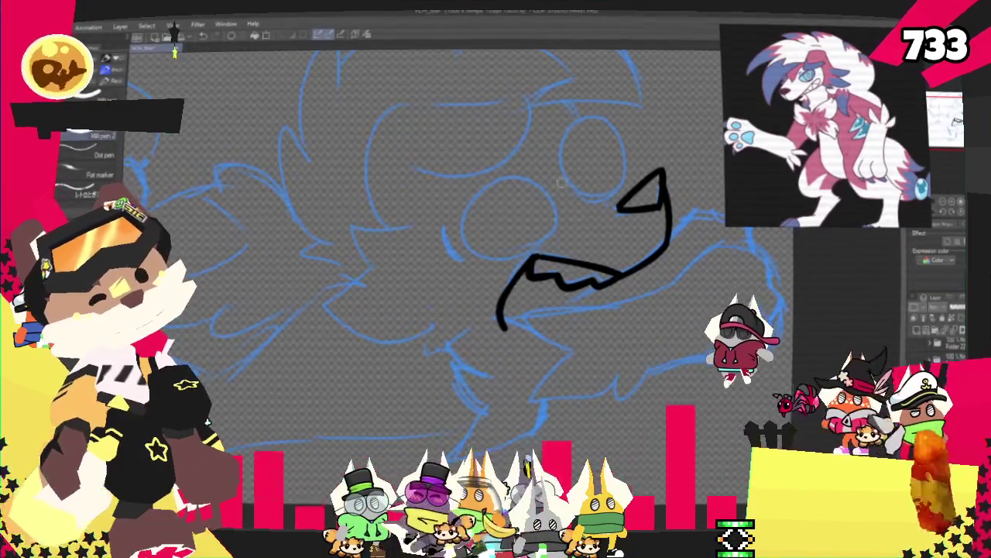
pyautogui.hotkey('ctrl', 'z')
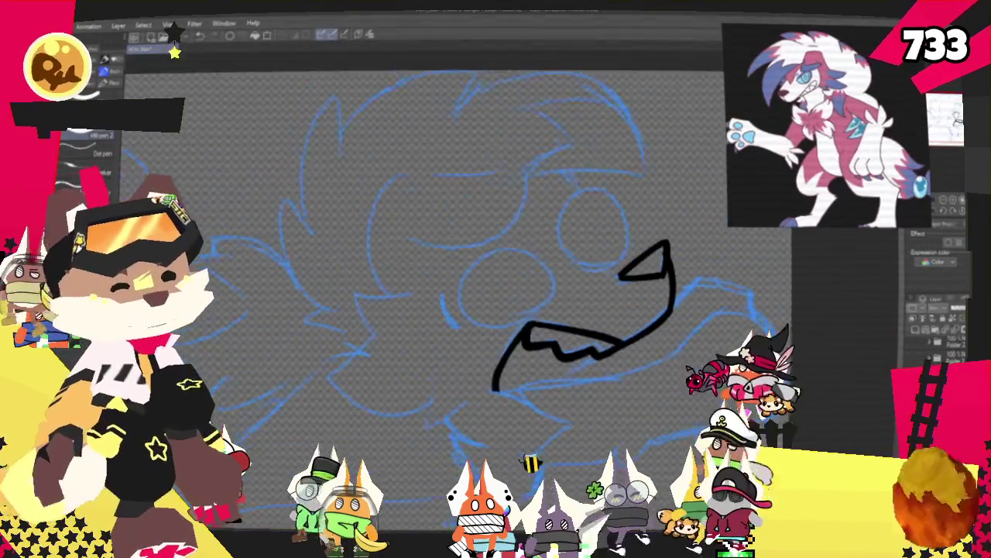
pyautogui.moveTo(569, 242)
pyautogui.mouseDown()
pyautogui.moveTo(499, 252)
pyautogui.moveTo(575, 306)
pyautogui.moveTo(591, 275)
pyautogui.mouseUp()
pyautogui.hotkey('ctrl', 'y')
# Step: Settle on the upper eye circle by toggling it with undo and redo
pyautogui.hotkey('ctrl', 'z')
pyautogui.hotkey('ctrl', 'y')
pyautogui.hotkey('ctrl', 'z')
pyautogui.hotkey('ctrl', 'y')
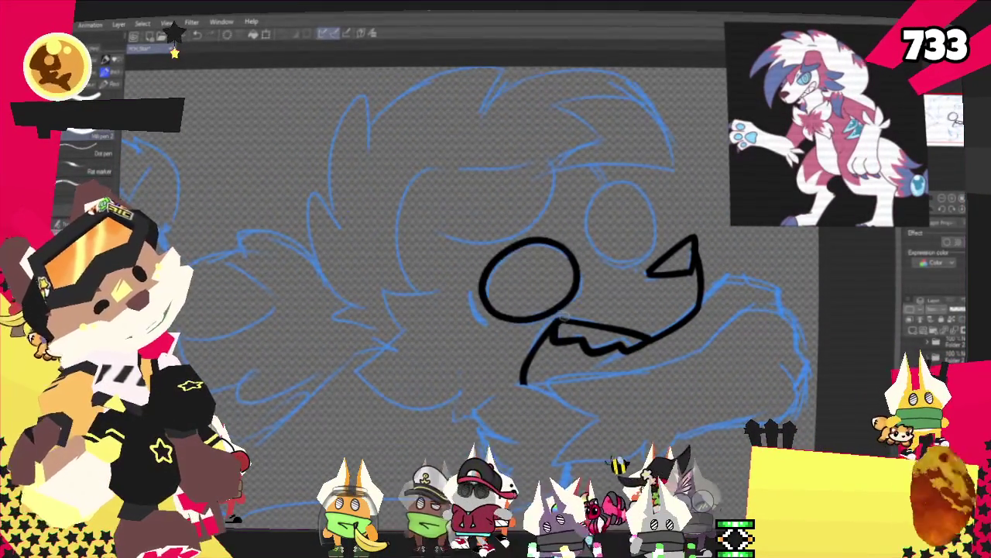
pyautogui.hotkey('ctrl', 'y')
pyautogui.hotkey('ctrl', 'z')
pyautogui.hotkey('ctrl', 'y')
pyautogui.hotkey('ctrl', 'z')
pyautogui.hotkey('ctrl', 'y')
pyautogui.hotkey('ctrl', 'z')
pyautogui.hotkey('ctrl', 'y')
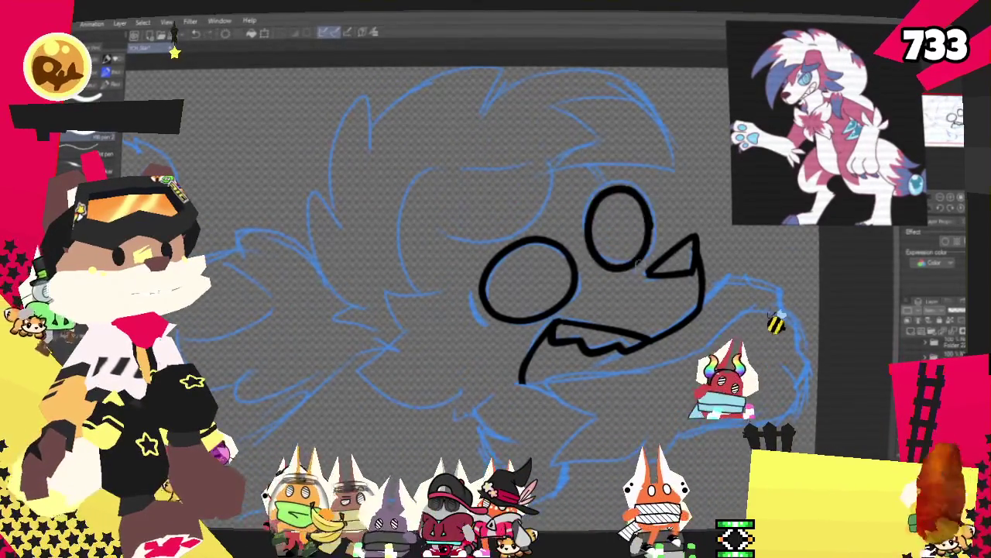
pyautogui.hotkey('ctrl', 'z')
pyautogui.hotkey('ctrl', 'y')
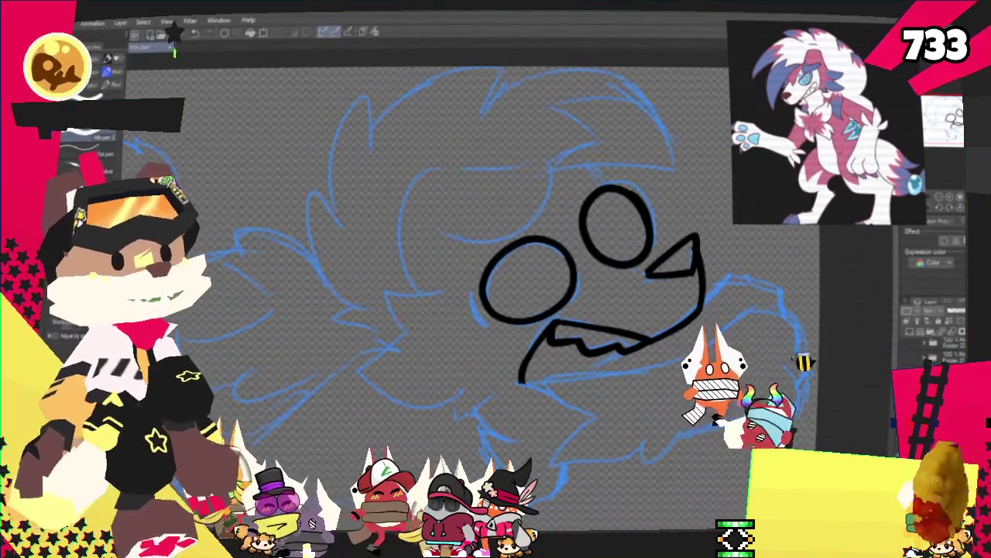
# Step: Ink the spiky cheek strokes left of the eye, redrawing until they sit right
pyautogui.moveTo(468, 293); pyautogui.dragTo(486, 329)
pyautogui.moveTo(445, 291)
pyautogui.mouseDown()
pyautogui.moveTo(393, 296)
pyautogui.moveTo(403, 332)
pyautogui.mouseUp()
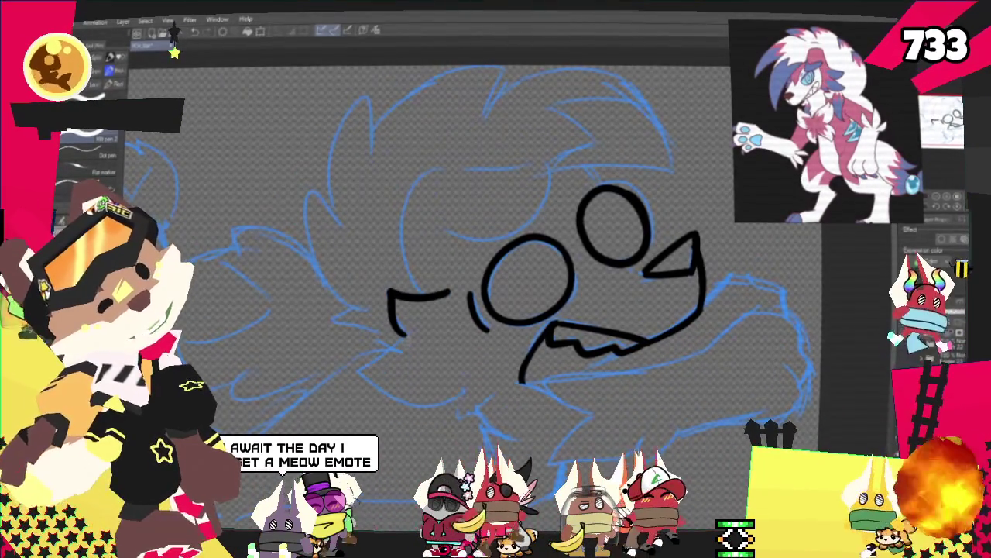
pyautogui.hotkey('ctrl', 'z')
pyautogui.moveTo(450, 291); pyautogui.dragTo(403, 333)
pyautogui.hotkey('ctrl', 'z')
pyautogui.hotkey('ctrl', 'y')
pyautogui.hotkey('ctrl', 'z')
pyautogui.moveTo(448, 290)
pyautogui.mouseDown()
pyautogui.moveTo(411, 333)
pyautogui.moveTo(465, 387)
pyautogui.mouseUp()
pyautogui.hotkey('ctrl', 'z')
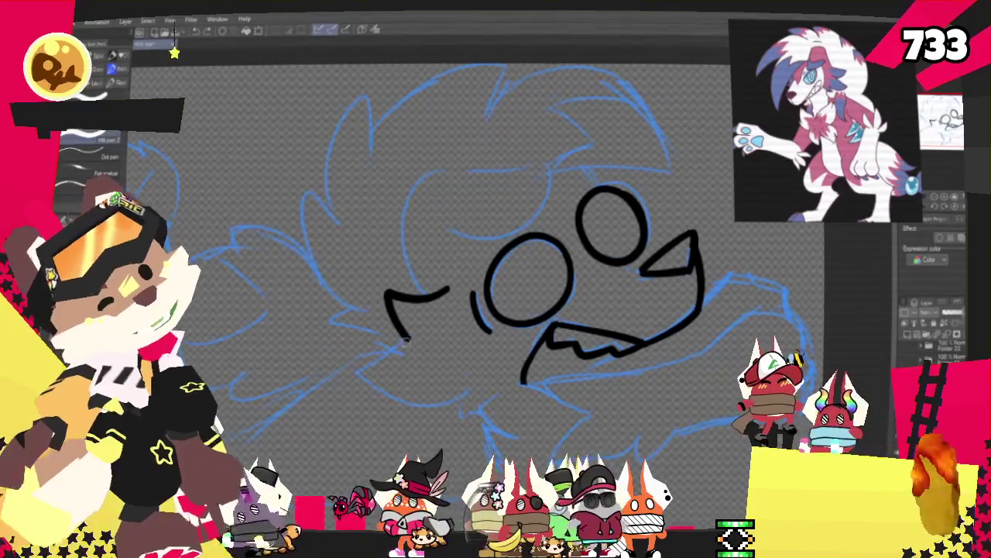
pyautogui.moveTo(410, 334); pyautogui.dragTo(377, 362)
# Step: Ink a short jaw stroke at the bottom and the forehead curve above the left eye
pyautogui.moveTo(463, 407); pyautogui.dragTo(508, 382)
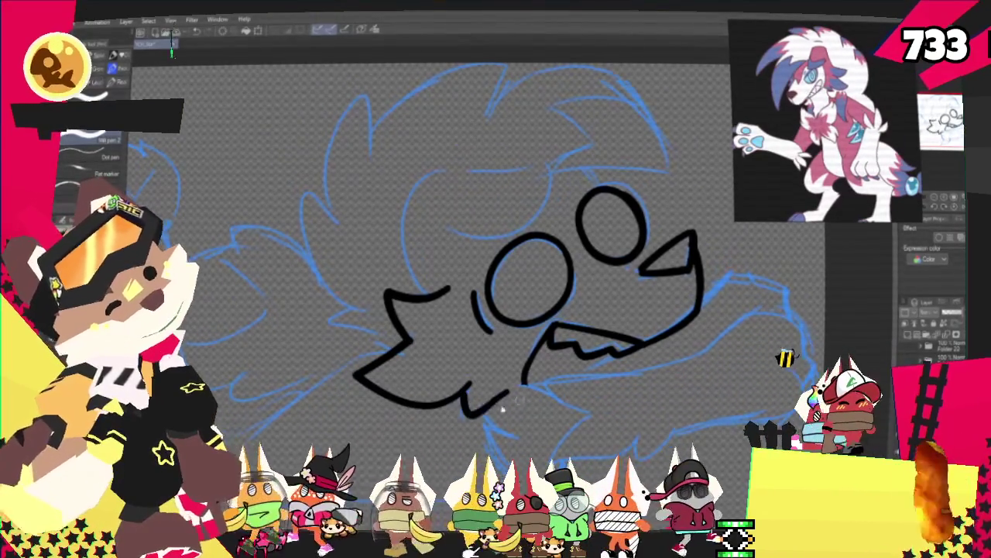
pyautogui.hotkey('ctrl', 'z')
pyautogui.moveTo(464, 407); pyautogui.dragTo(508, 382)
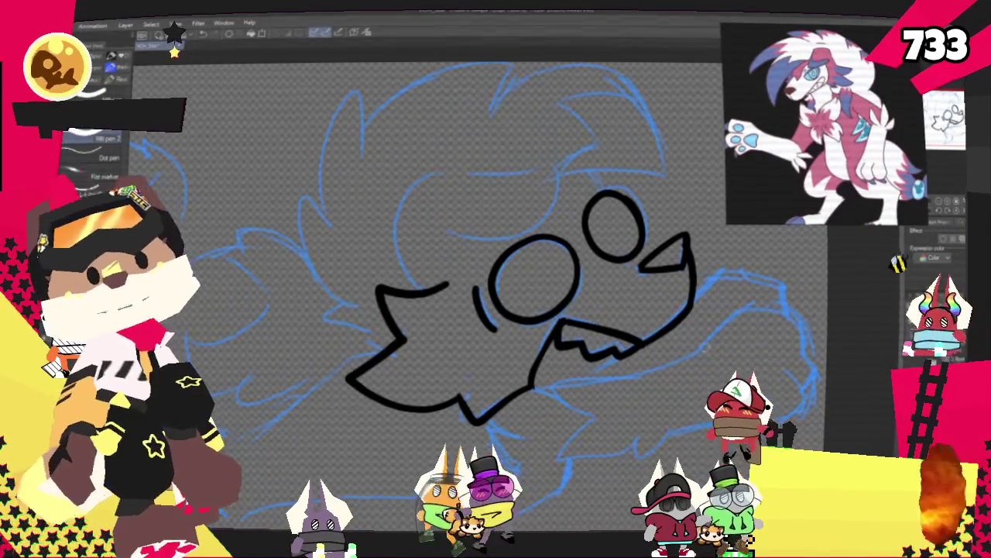
pyautogui.scroll(3, 465, 310)
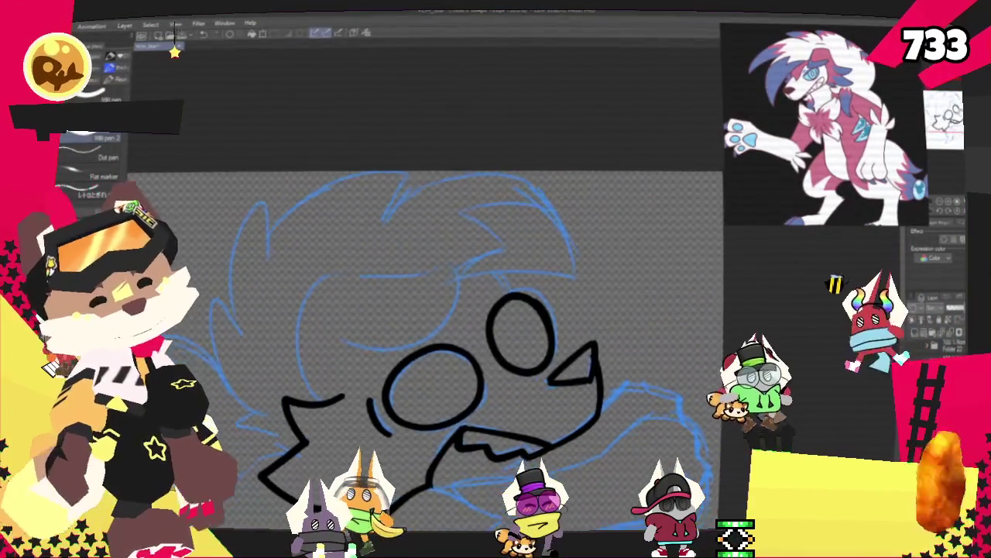
pyautogui.scroll(2, 465, 348)
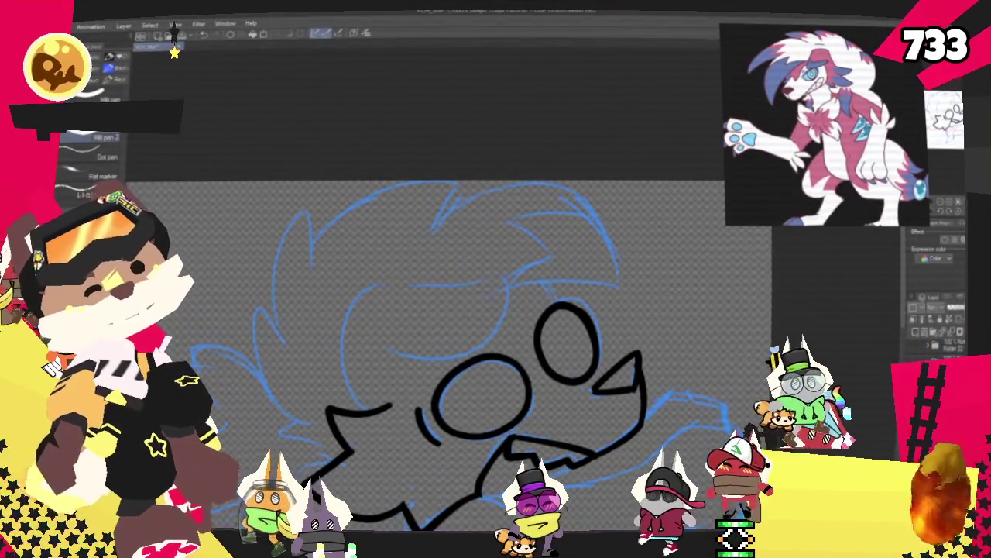
pyautogui.moveTo(338, 375); pyautogui.dragTo(395, 283)
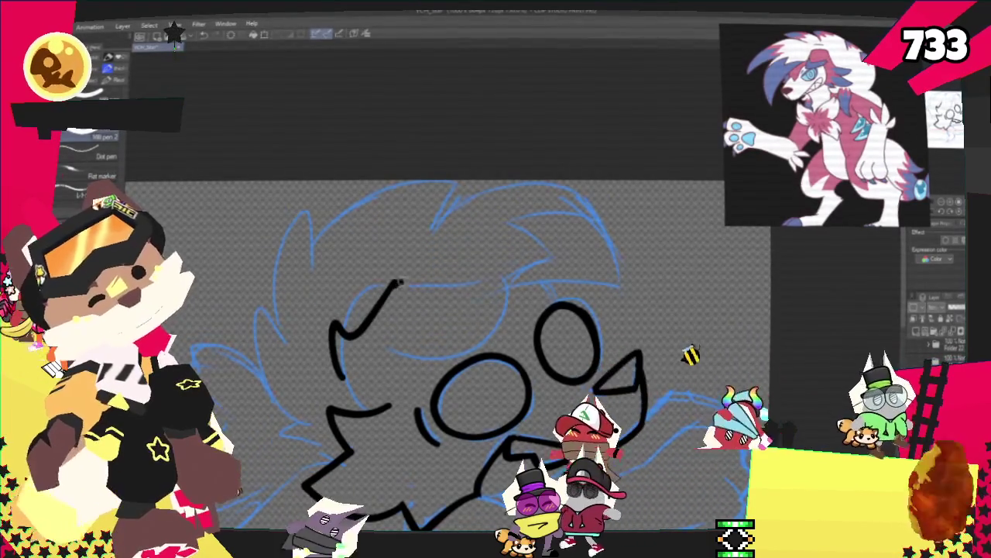
# Step: Ink a large arc around the top of the wolf's head
pyautogui.hotkey('ctrl', 'z')
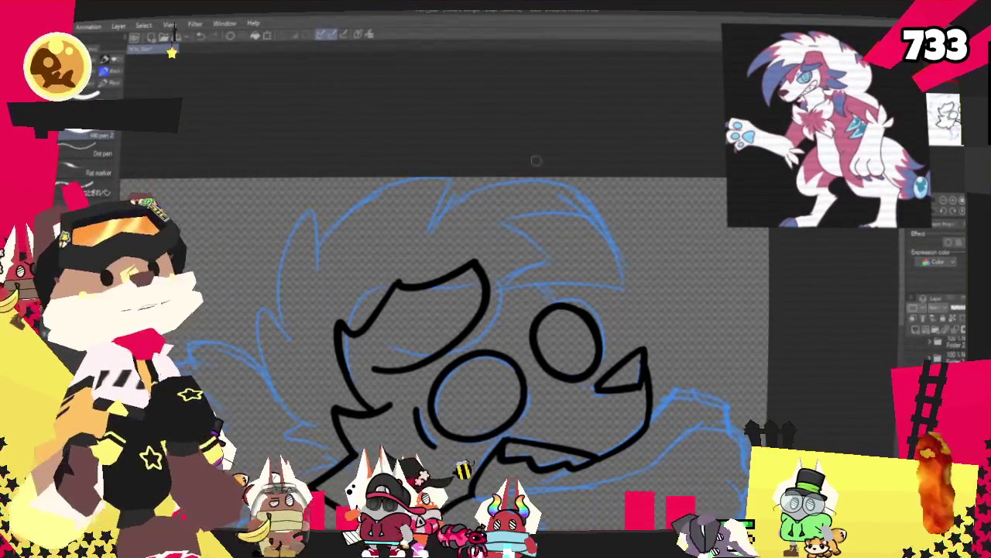
pyautogui.moveTo(489, 288); pyautogui.dragTo(623, 292)
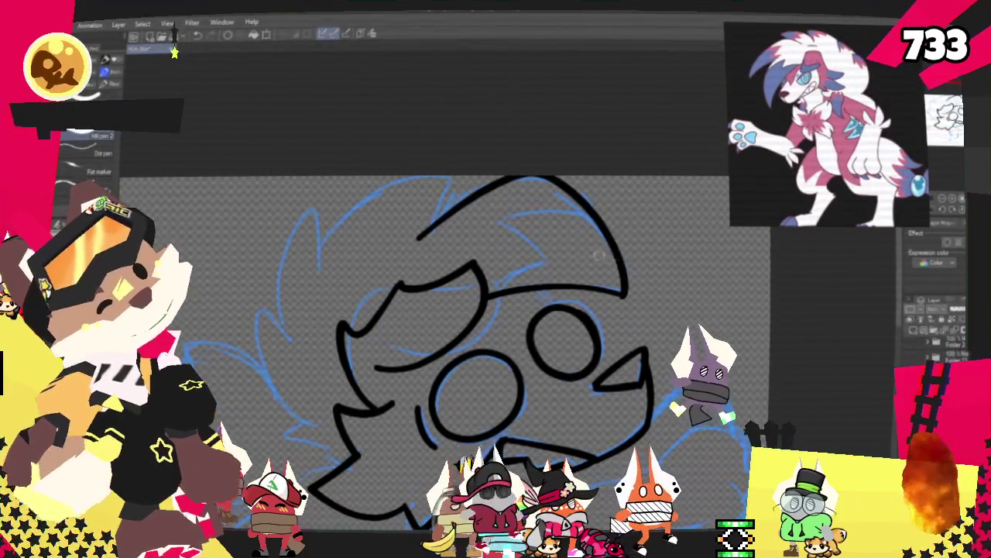
pyautogui.hotkey('ctrl', 'z')
pyautogui.hotkey('ctrl', 'y')
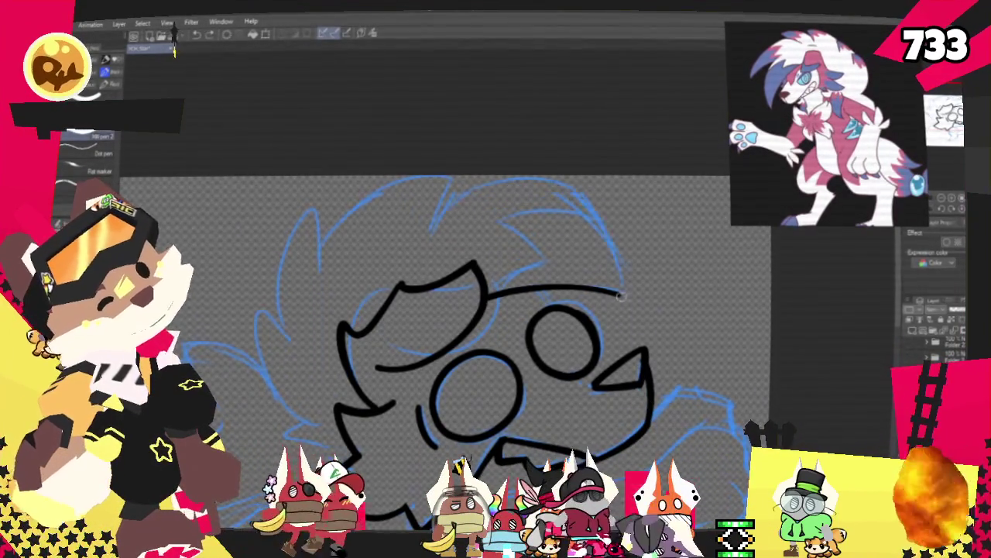
pyautogui.moveTo(620, 294); pyautogui.dragTo(331, 270)
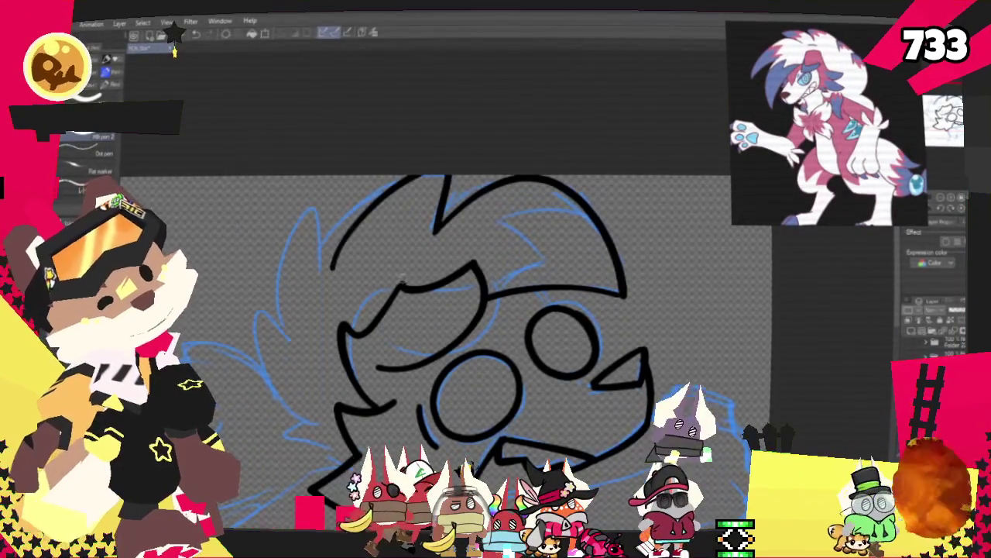
# Step: Add spiky fur strokes down the head's left side and lower left, then bring the body sketch into view
pyautogui.hotkey('ctrl', 'z')
pyautogui.moveTo(314, 203); pyautogui.dragTo(277, 301)
pyautogui.moveTo(298, 354); pyautogui.dragTo(256, 327)
pyautogui.hotkey('ctrl', 'z')
pyautogui.moveTo(283, 430); pyautogui.dragTo(364, 464)
pyautogui.hotkey('ctrl', 'z')
pyautogui.moveTo(341, 496); pyautogui.dragTo(307, 416)
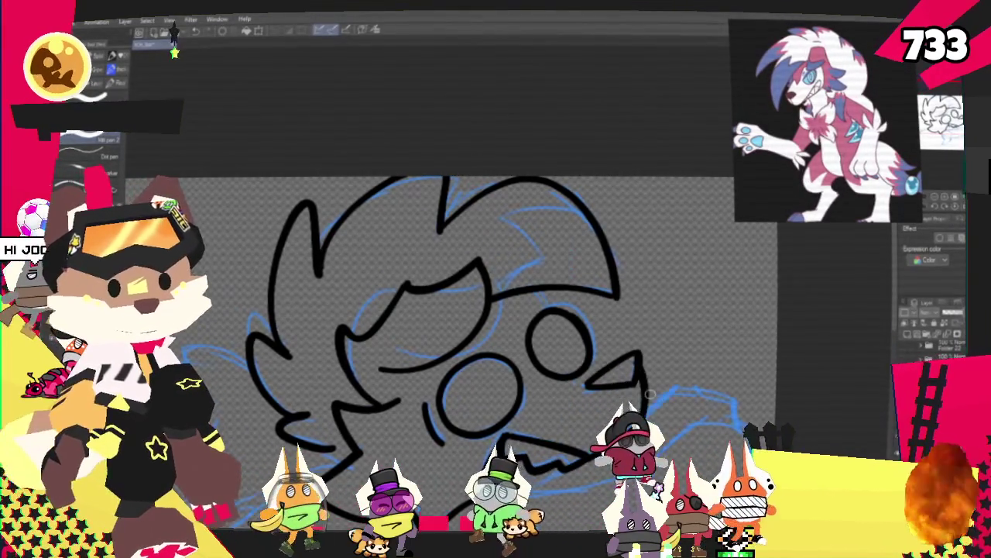
pyautogui.scroll(-5, 649, 393)
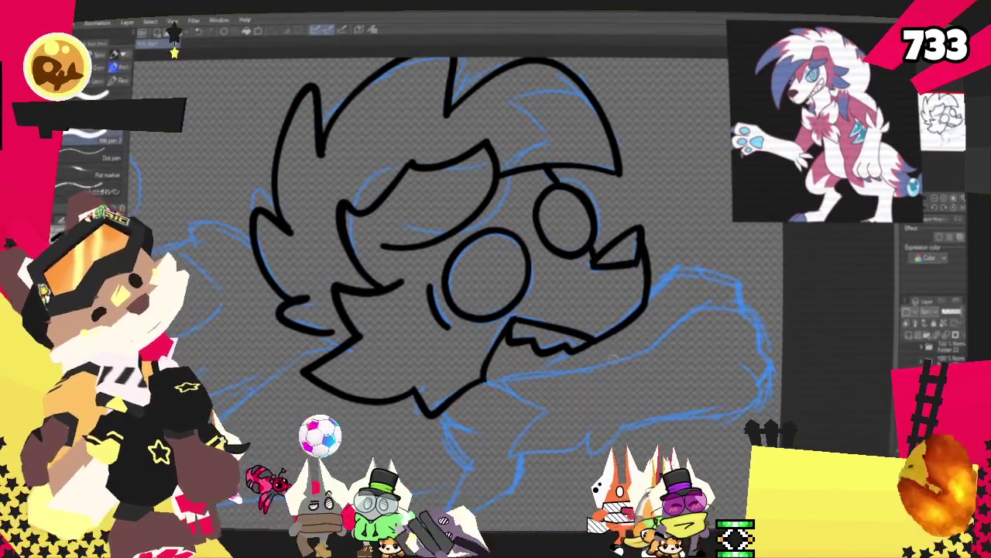
pyautogui.moveTo(613, 419); pyautogui.dragTo(715, 500)
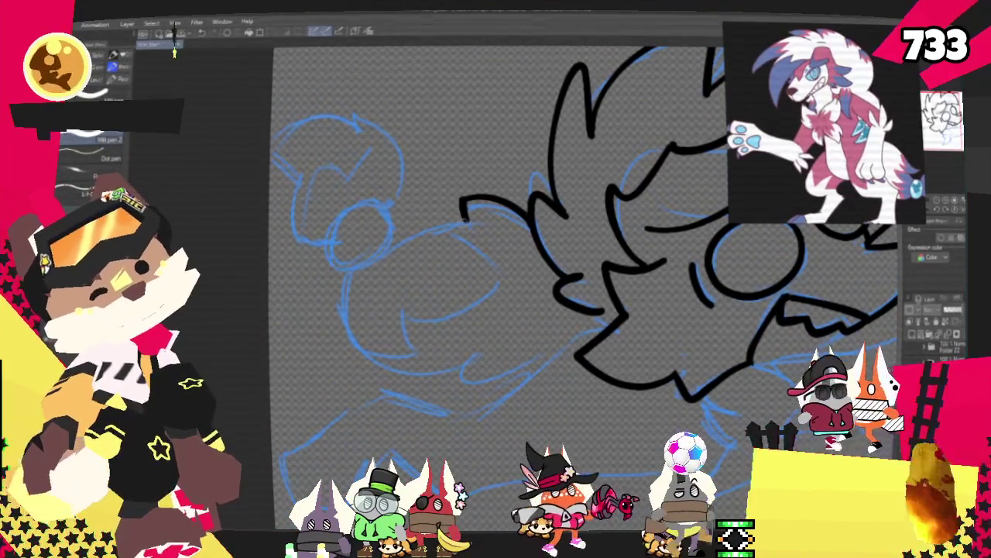
# Step: Ink the chest ruff and foreleg outline along the lower-left contour, panning the canvas as needed
pyautogui.moveTo(461, 203); pyautogui.dragTo(389, 230)
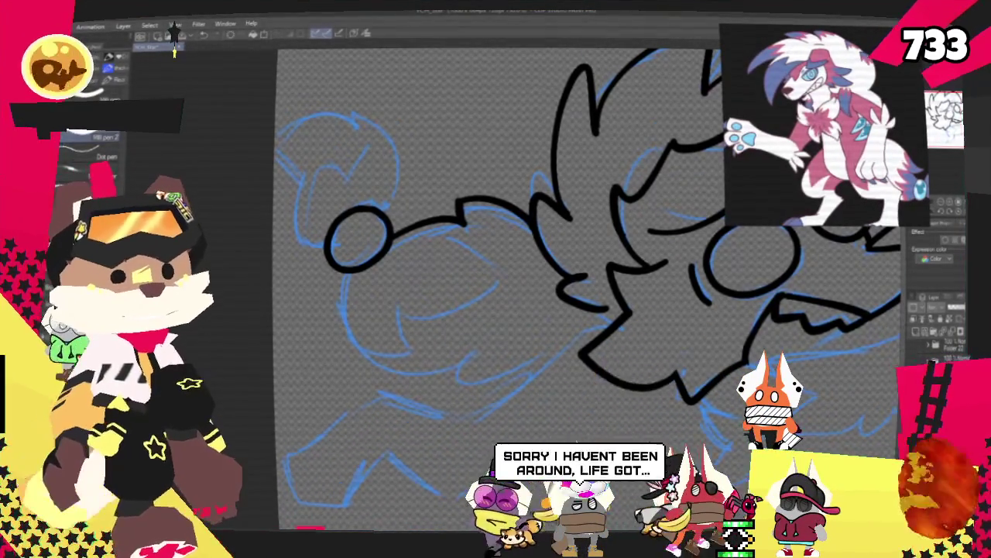
pyautogui.moveTo(496, 279); pyautogui.dragTo(589, 395)
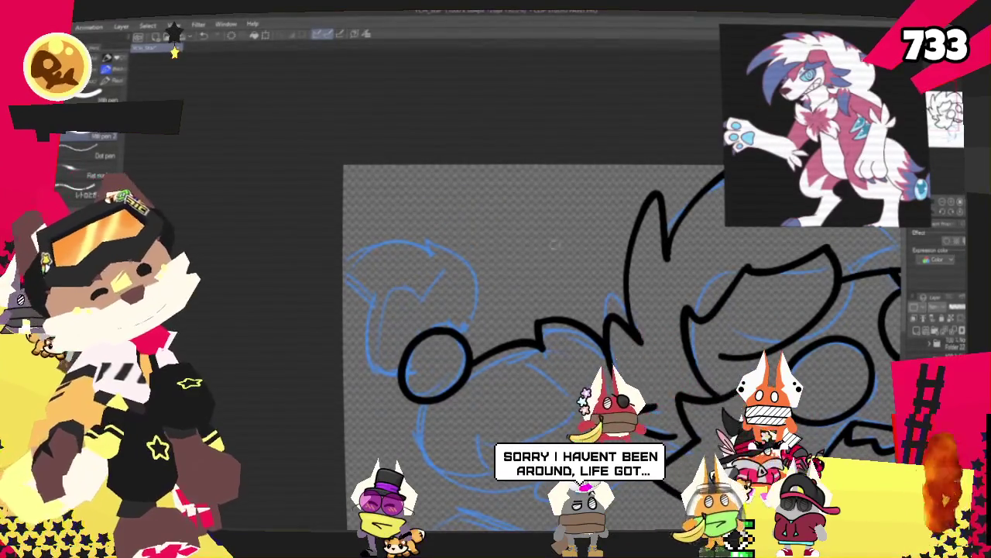
pyautogui.moveTo(465, 310)
pyautogui.mouseDown()
pyautogui.moveTo(428, 247)
pyautogui.moveTo(354, 254)
pyautogui.mouseUp()
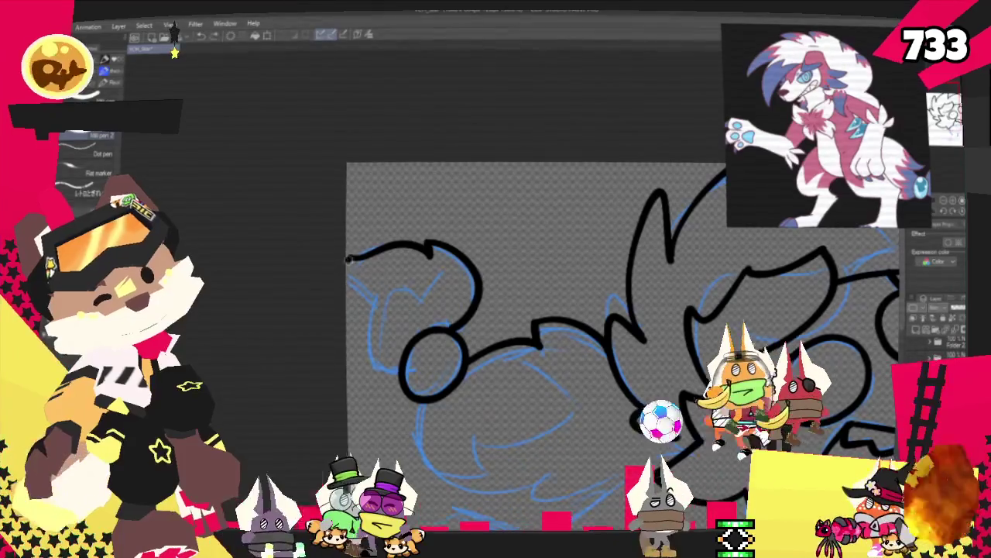
pyautogui.moveTo(364, 298); pyautogui.dragTo(403, 363)
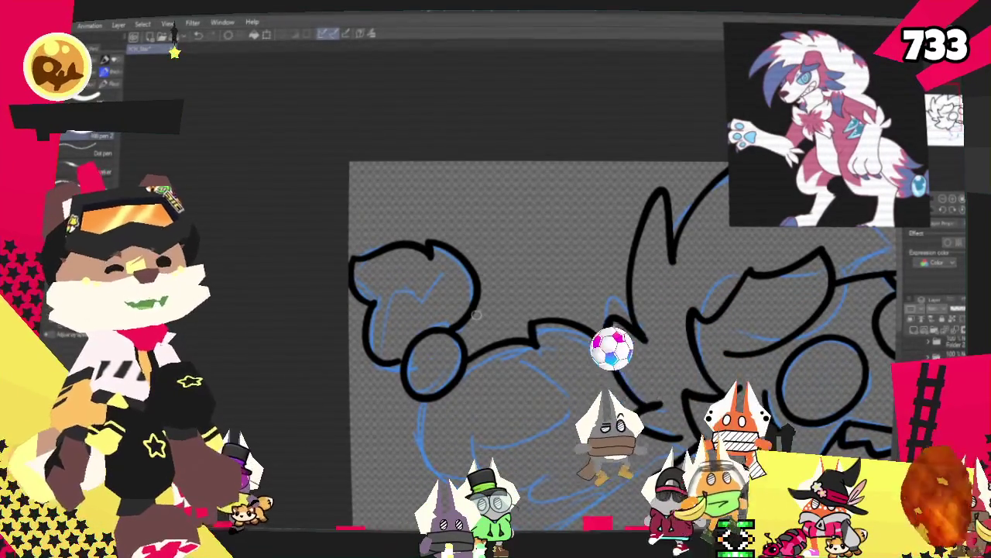
pyautogui.moveTo(477, 314); pyautogui.dragTo(387, 186)
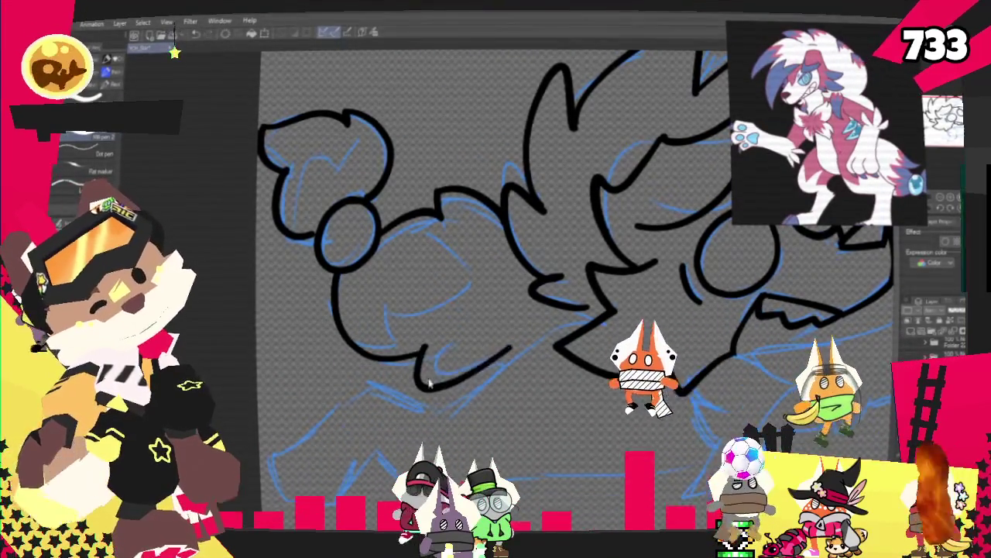
pyautogui.moveTo(419, 360)
pyautogui.mouseDown()
pyautogui.moveTo(500, 362)
pyautogui.moveTo(540, 332)
pyautogui.mouseUp()
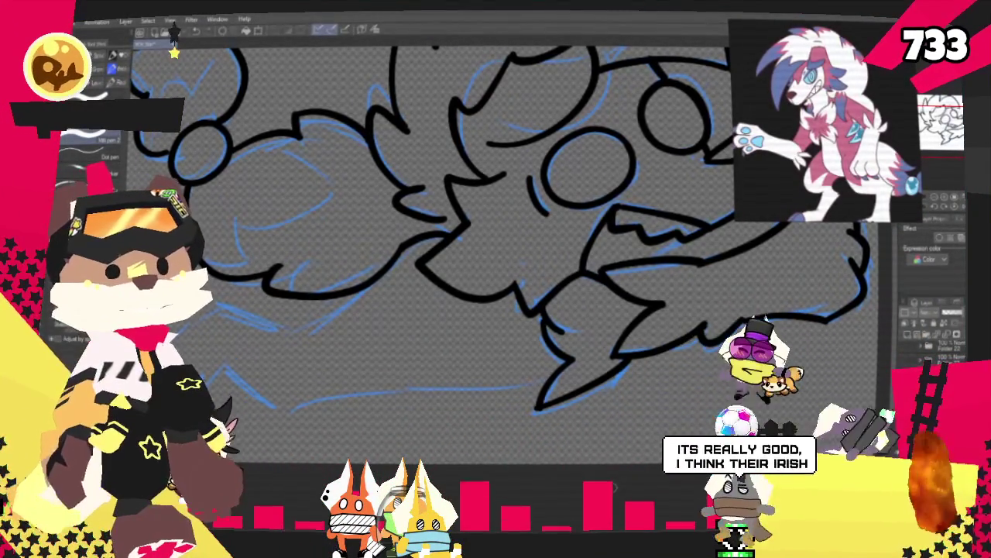
pyautogui.scroll(-3, 496, 232)
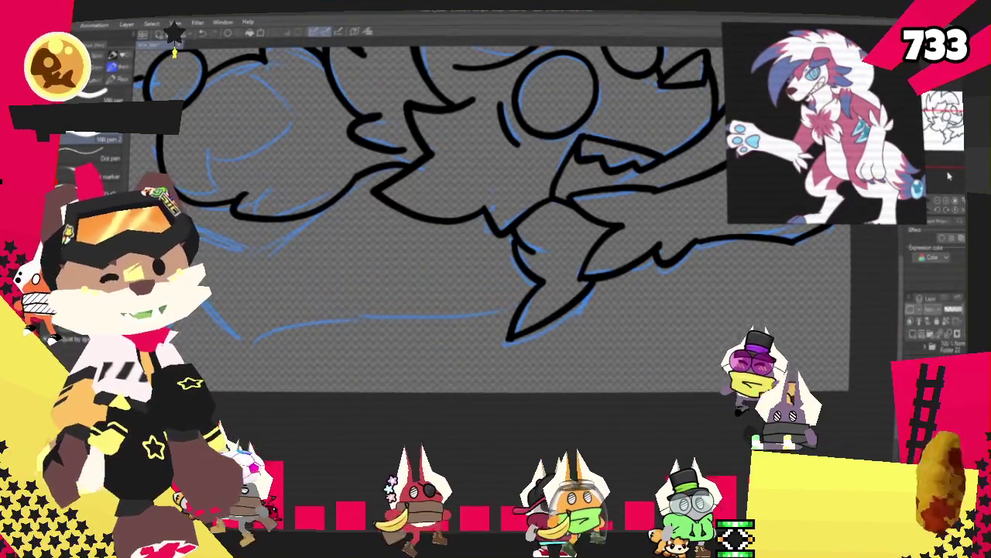
pyautogui.scroll(-5, 496, 232)
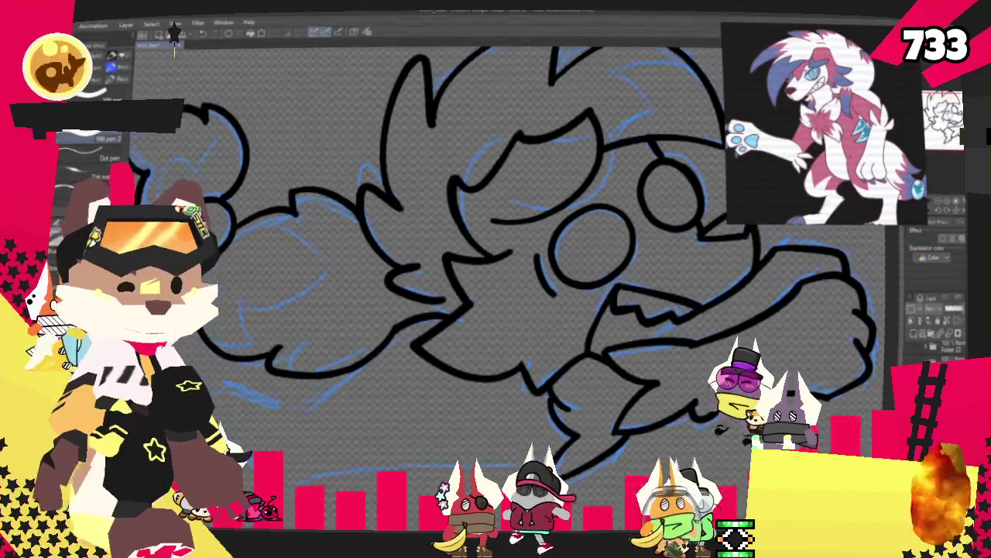
pyautogui.scroll(5, 496, 271)
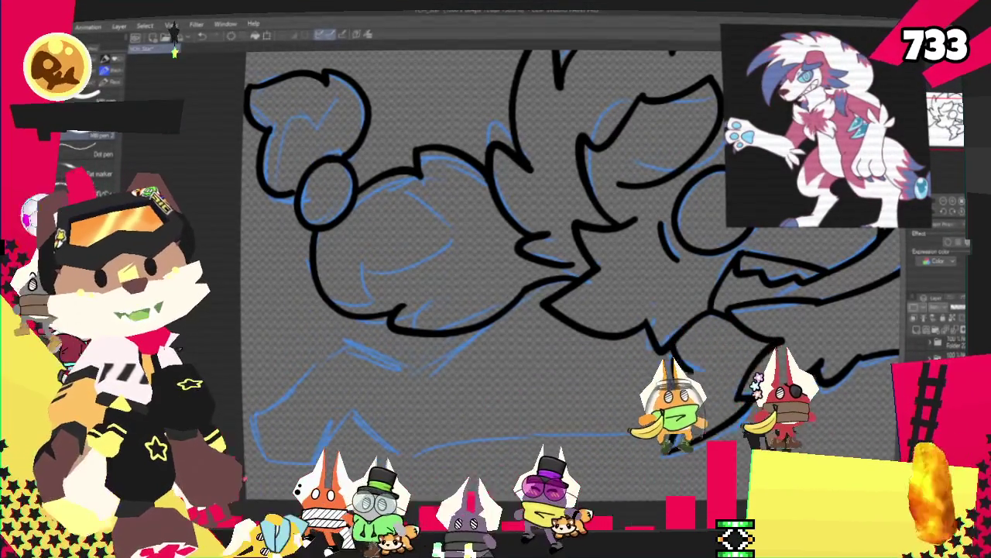
pyautogui.hotkey('ctrl', '+')
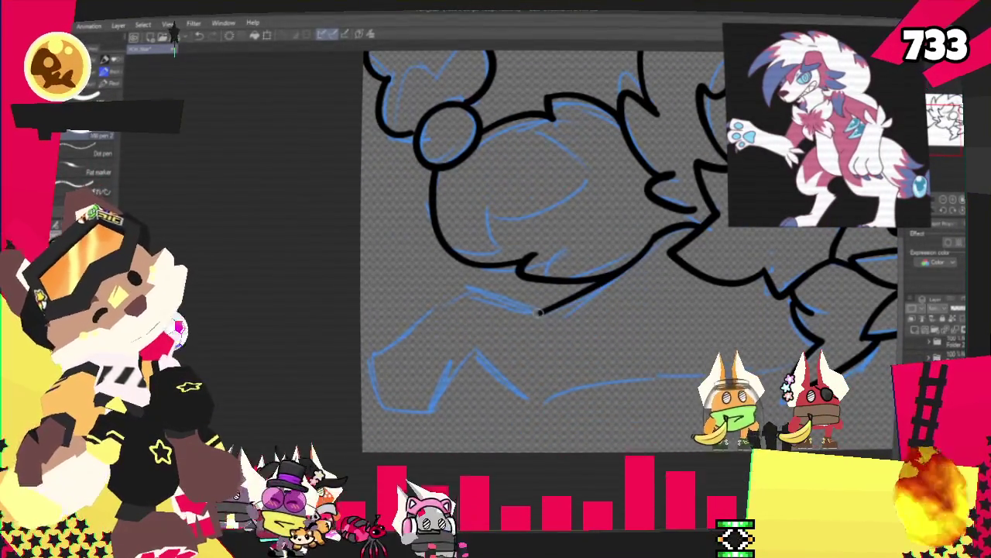
# Step: Redraw the lower-left outline as a curving stroke continuing upward from its end
pyautogui.hotkey('ctrl', 'z')
pyautogui.moveTo(542, 310); pyautogui.dragTo(404, 406)
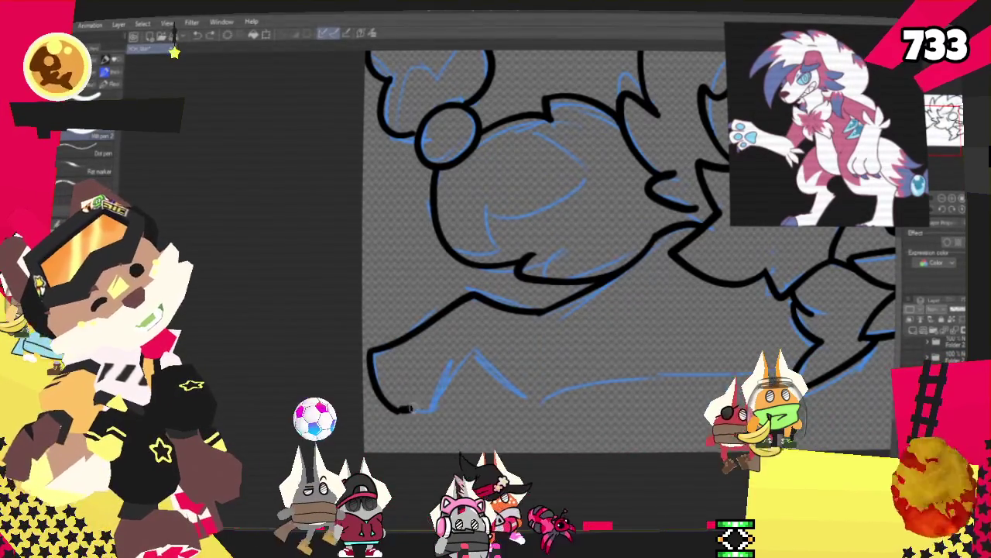
pyautogui.moveTo(398, 411); pyautogui.dragTo(483, 352)
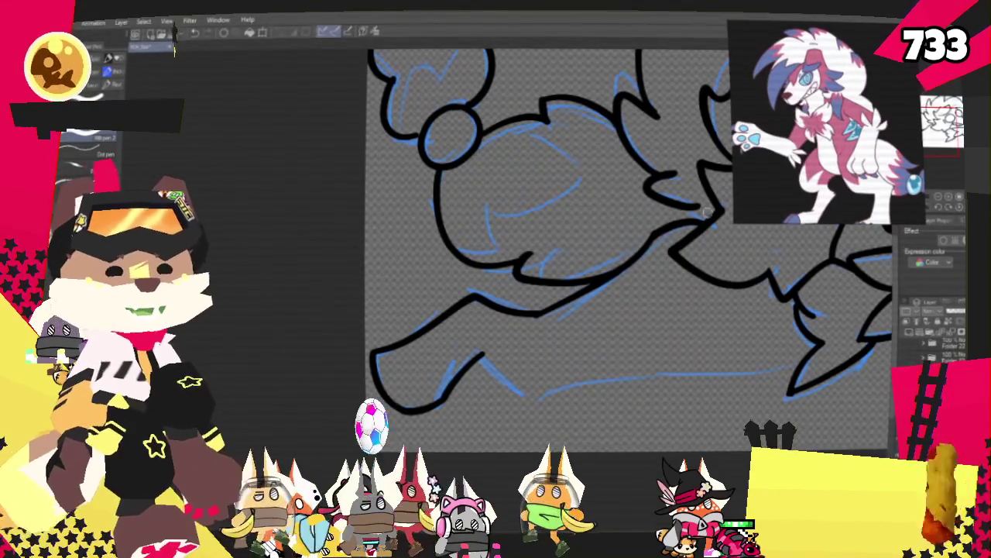
pyautogui.moveTo(732, 249); pyautogui.dragTo(570, 249)
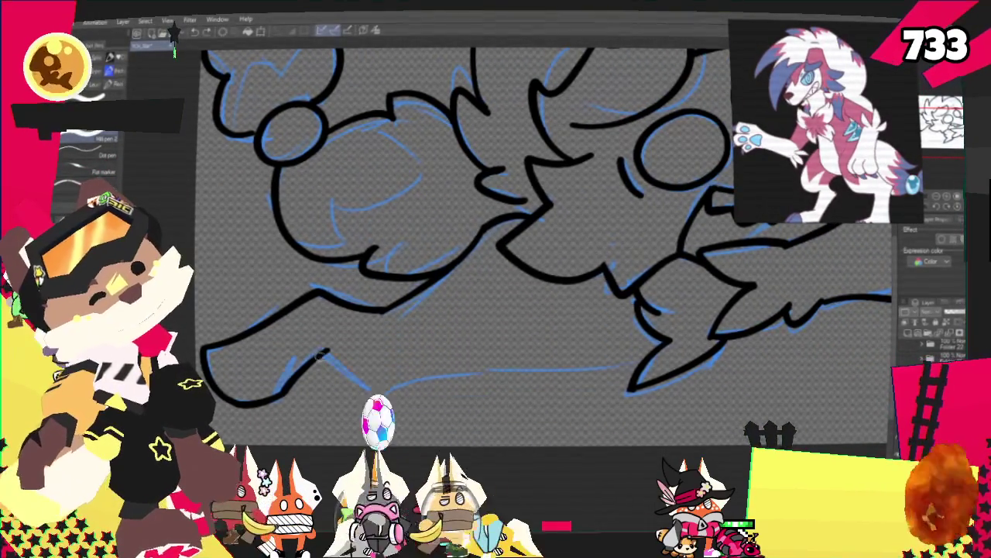
# Step: Ink the long flat bottom outline extending right toward the hind leg, retrying it several times
pyautogui.hotkey('ctrl', 'z')
pyautogui.moveTo(378, 396); pyautogui.dragTo(561, 370)
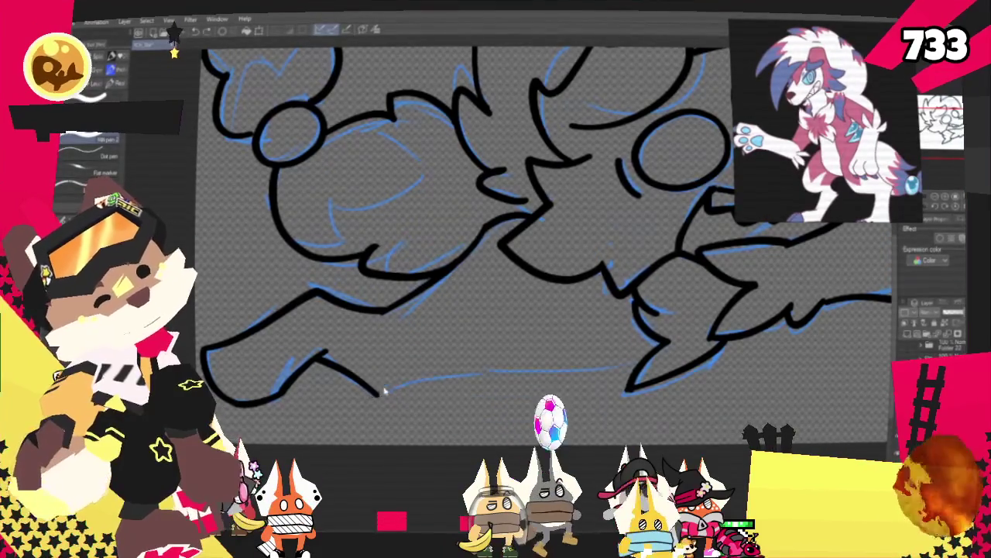
pyautogui.hotkey('ctrl', 'z')
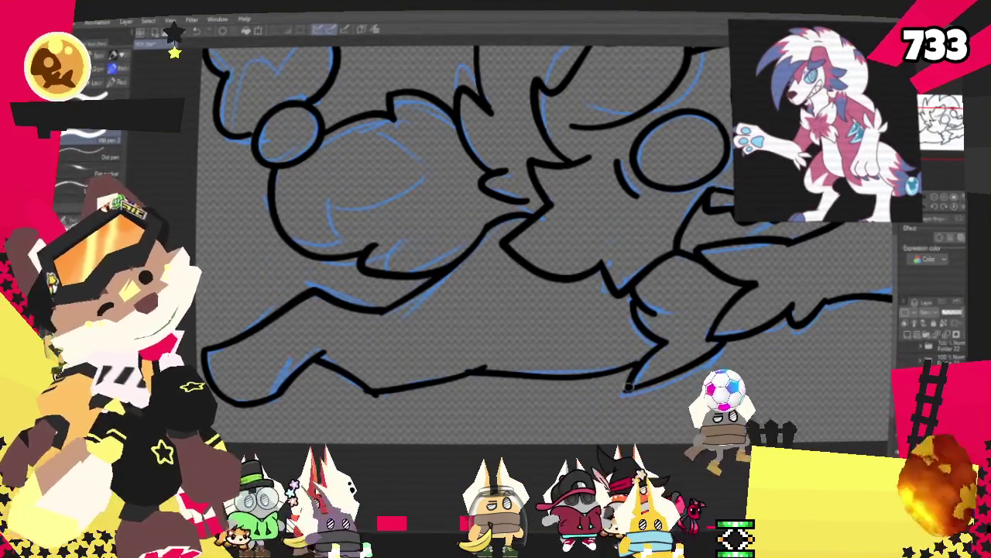
pyautogui.moveTo(377, 395); pyautogui.dragTo(635, 361)
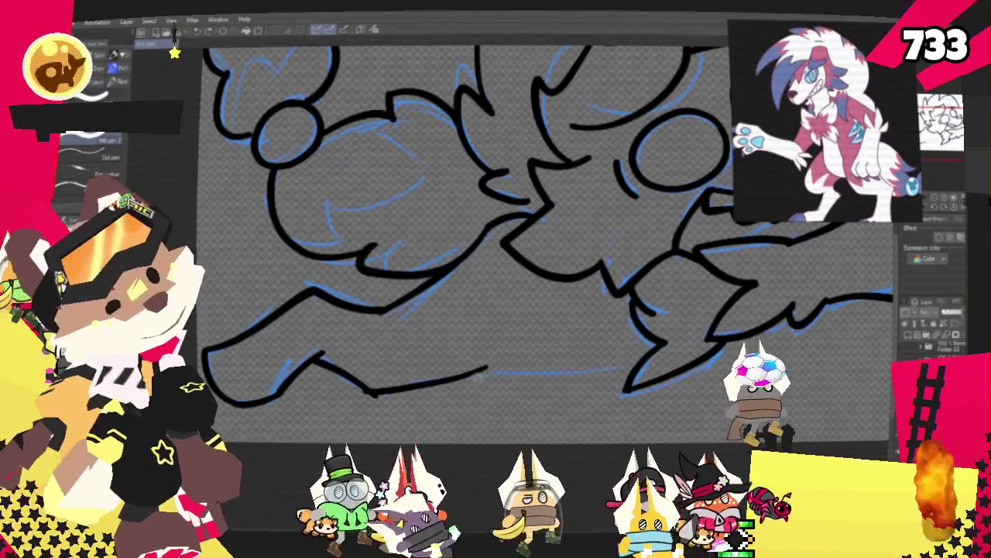
pyautogui.hotkey('ctrl', 'z')
pyautogui.moveTo(470, 376); pyautogui.dragTo(654, 364)
pyautogui.hotkey('ctrl', 'z')
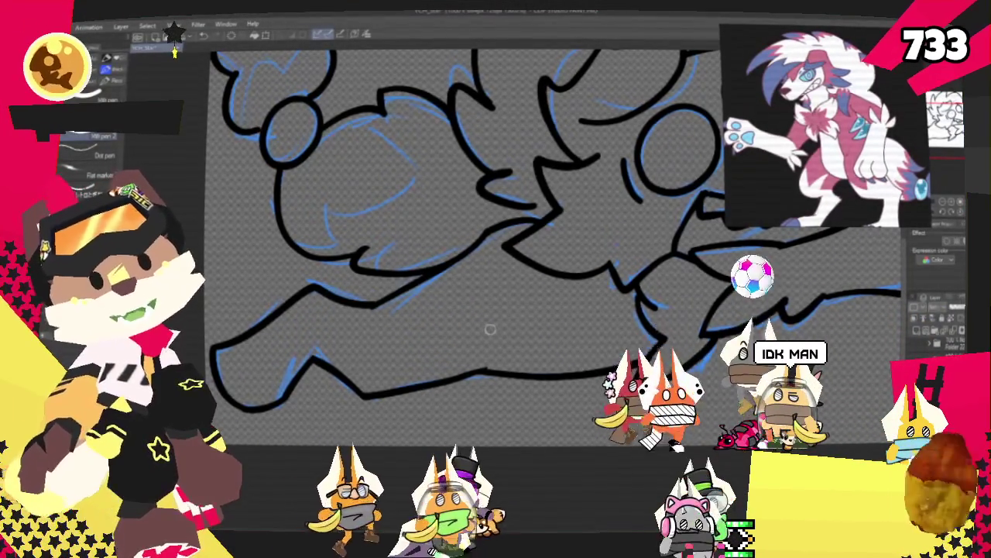
pyautogui.moveTo(464, 232)
pyautogui.mouseDown()
pyautogui.moveTo(441, 298)
pyautogui.moveTo(485, 267)
pyautogui.mouseUp()
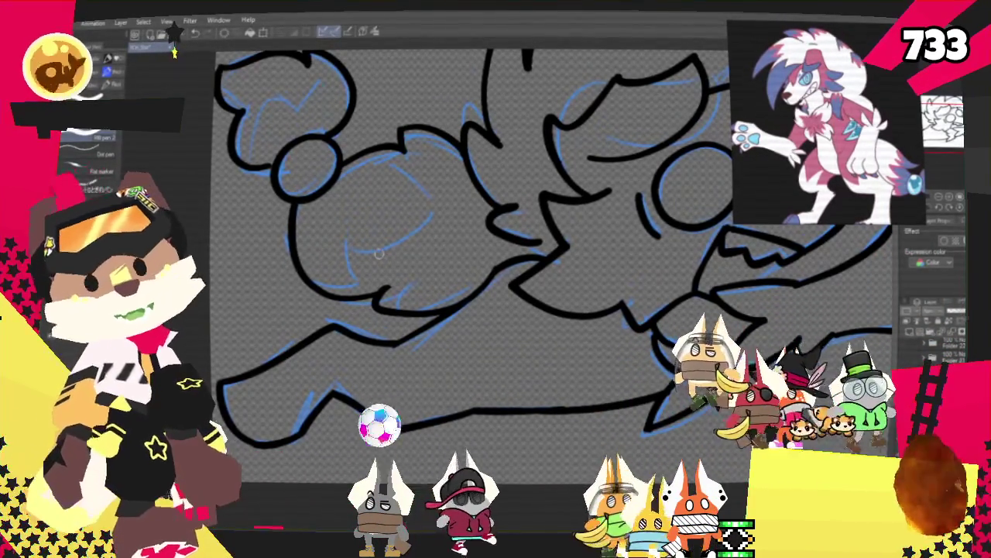
pyautogui.moveTo(465, 271)
pyautogui.mouseDown()
pyautogui.moveTo(504, 295)
pyautogui.moveTo(542, 256)
pyautogui.mouseUp()
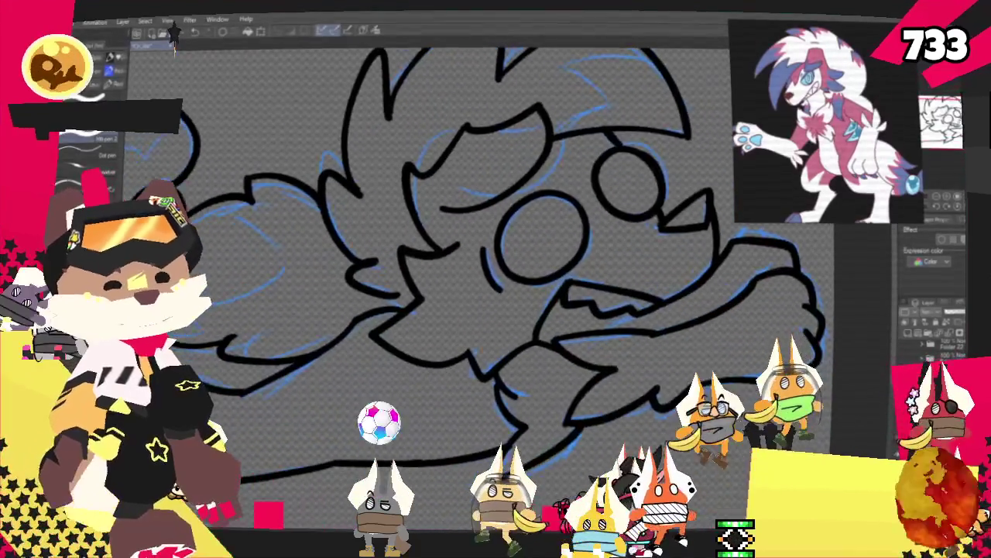
pyautogui.moveTo(496, 294); pyautogui.dragTo(542, 271)
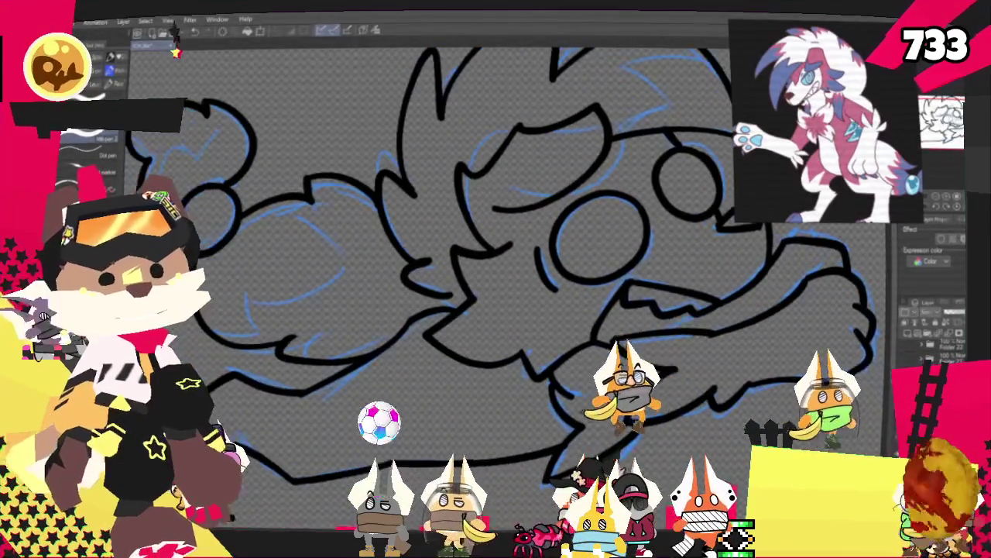
pyautogui.moveTo(496, 295); pyautogui.dragTo(535, 263)
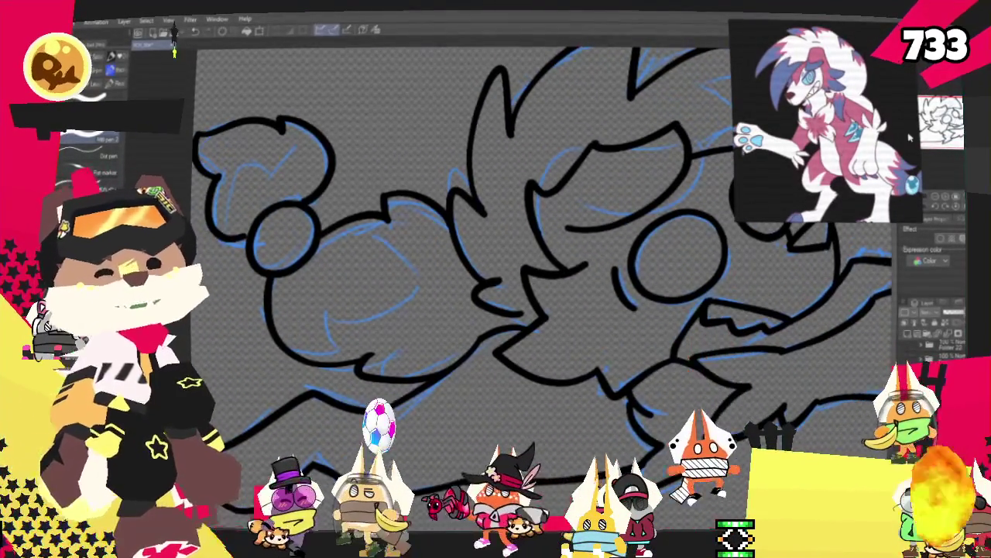
# Step: Zoom out over the lineart and fill the tail and hair regions white with the Fill tool (G)
pyautogui.moveTo(496, 294); pyautogui.dragTo(496, 341)
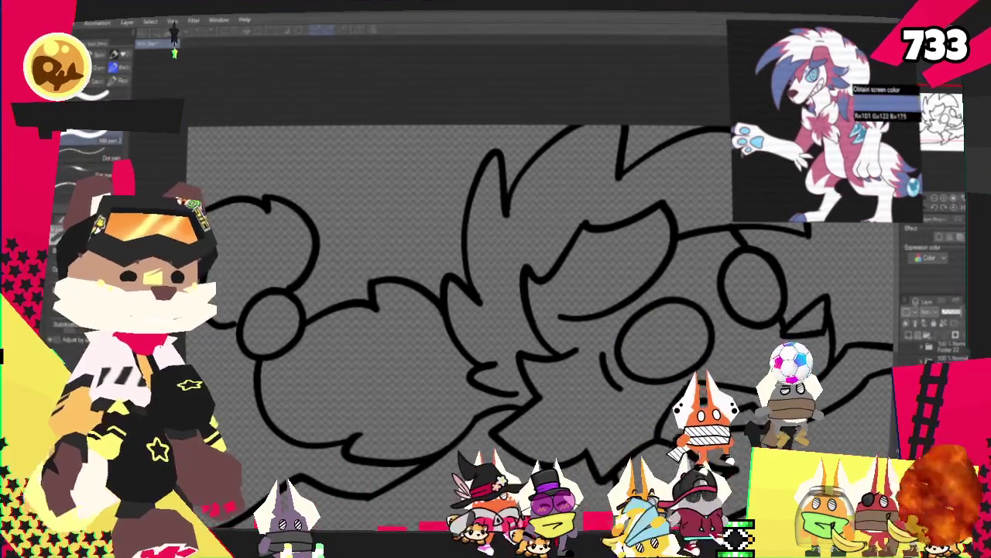
pyautogui.hotkey('ctrl', '-')
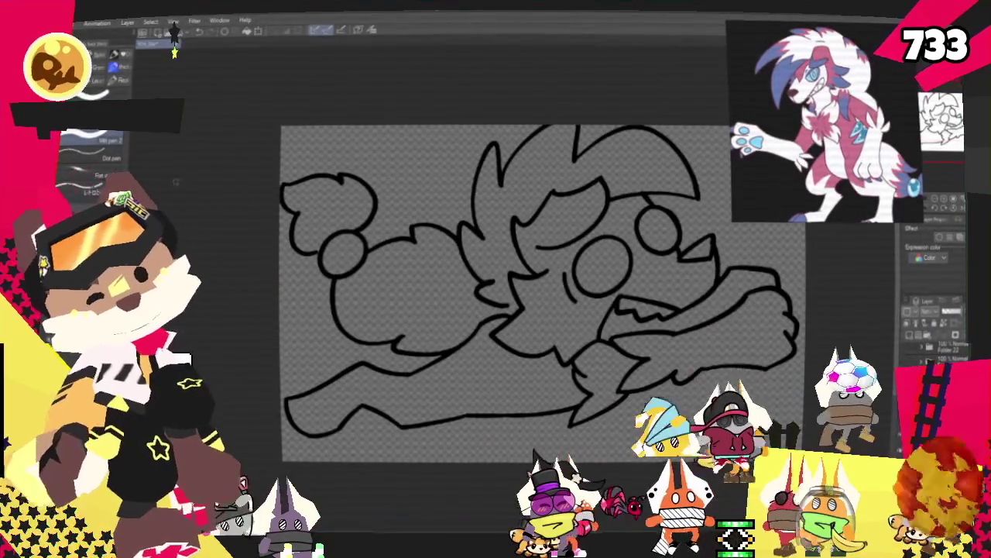
pyautogui.press('g')
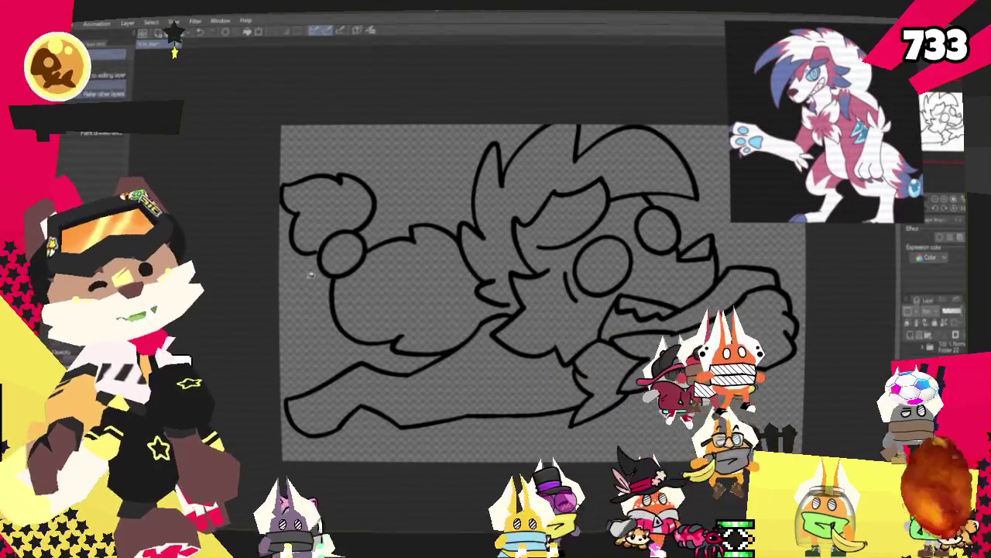
pyautogui.hotkey('ctrl', '+')
pyautogui.click(411, 251)
# Step: Fill the top-left ear and face areas white, then fill the larger eye light blue
pyautogui.click(295, 182)
pyautogui.hotkey('ctrl', '-')
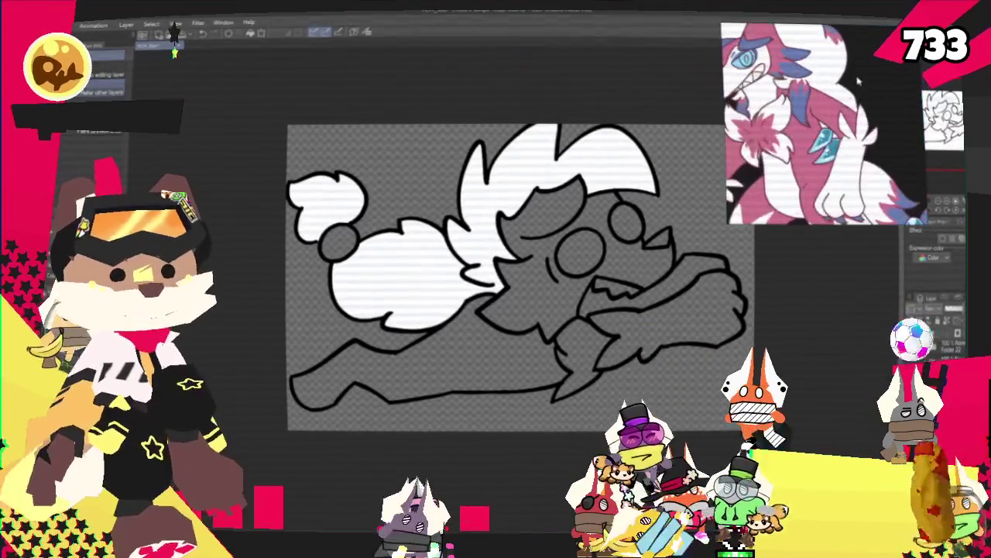
pyautogui.scroll(1, 692, 309)
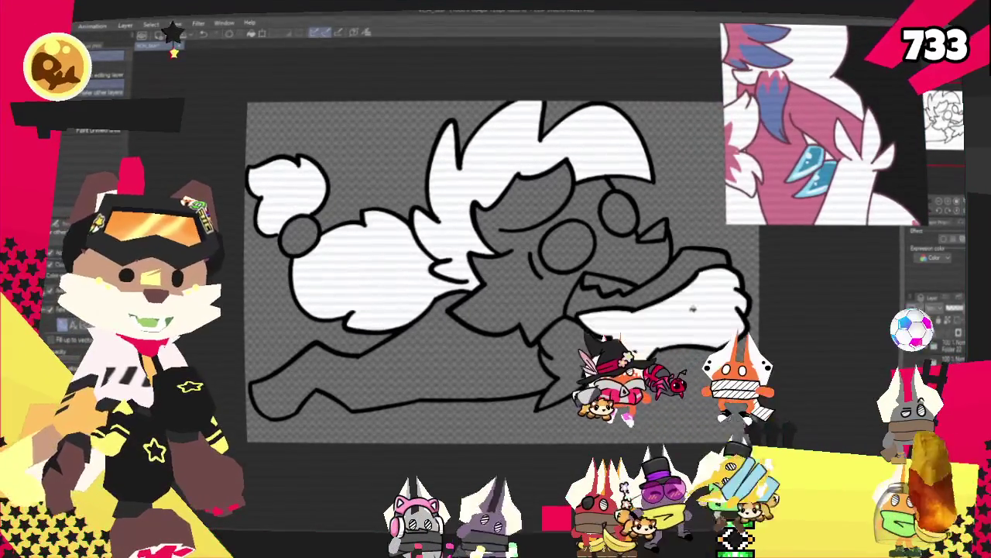
pyautogui.scroll(-2, 866, 143)
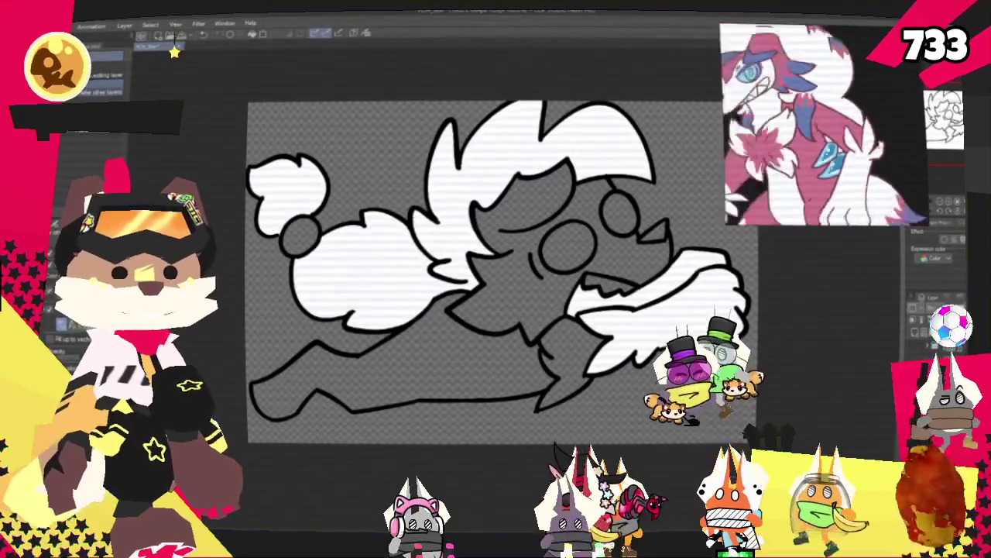
pyautogui.scroll(1, 601, 219)
pyautogui.click(600, 223)
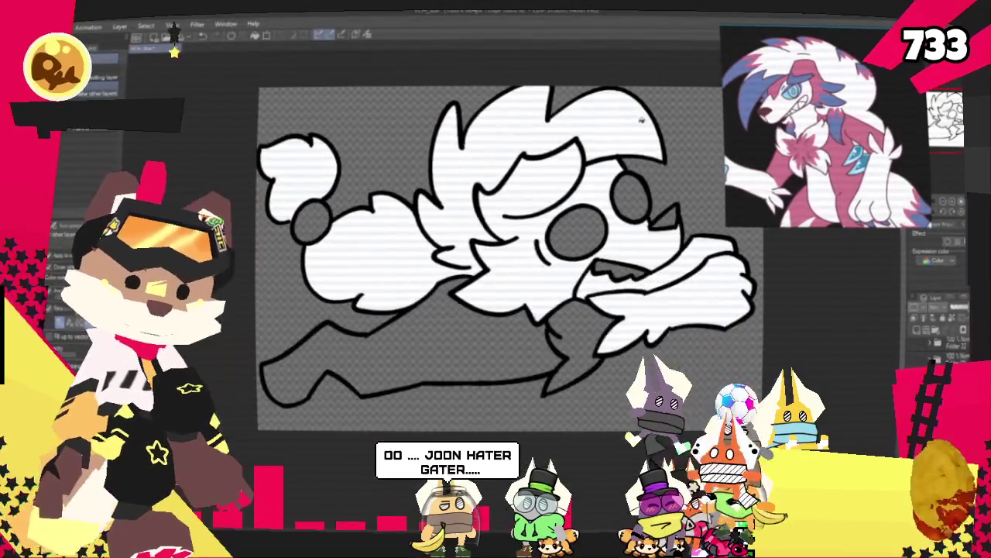
pyautogui.scroll(2, 629, 163)
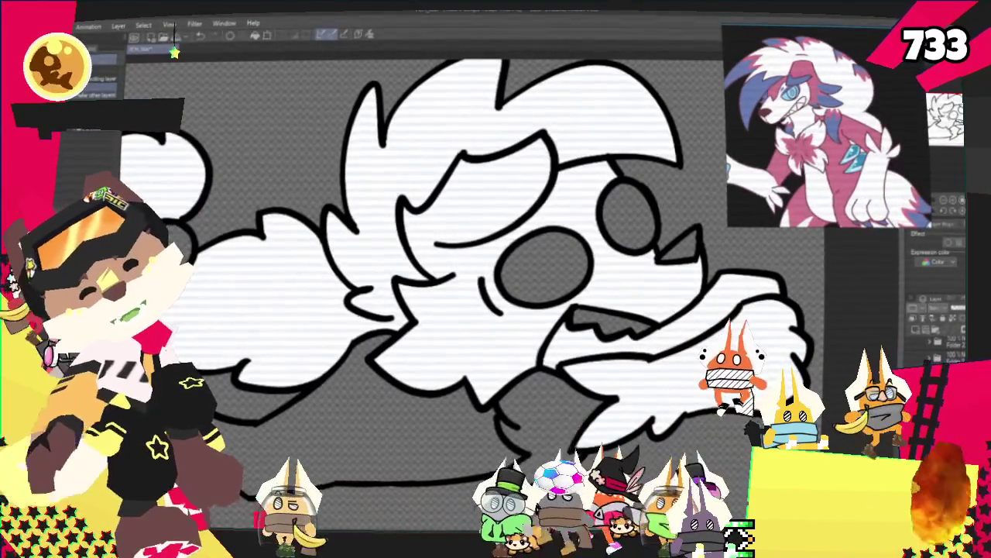
pyautogui.click(542, 268)
# Step: Fill the smaller eye light blue, then switch to the pen
pyautogui.click(627, 211)
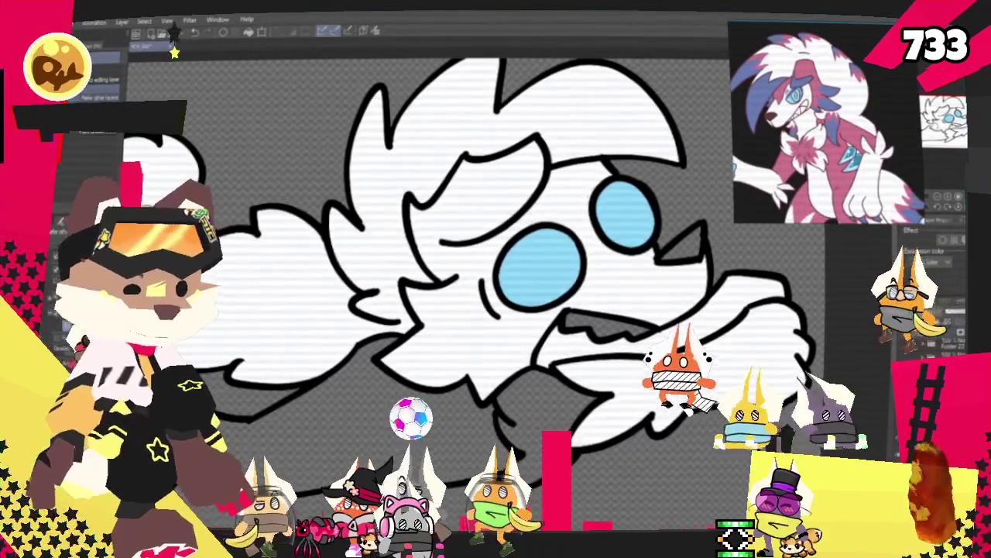
pyautogui.press('p')
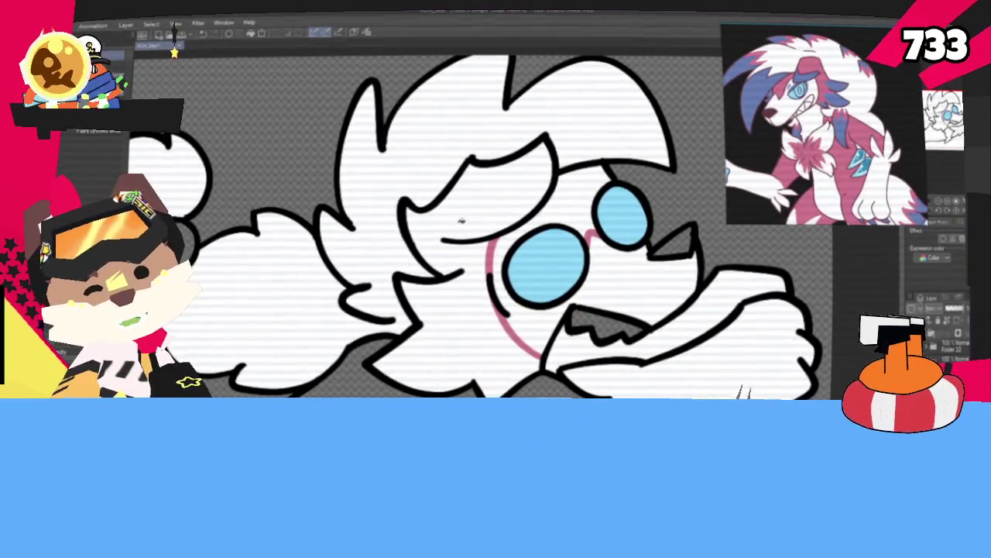
# Step: Fill the mane region pink and scroll the canvas to view the head
pyautogui.click(436, 192)
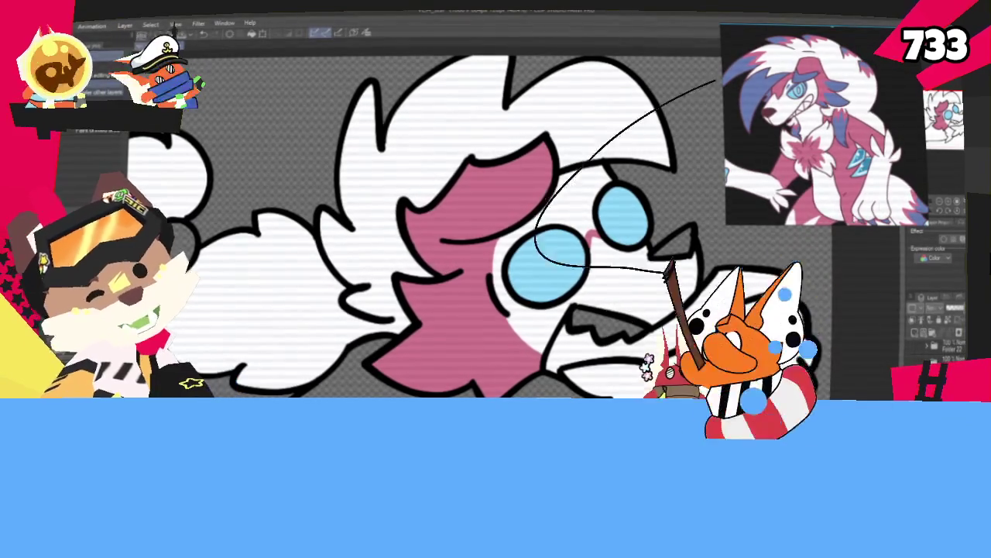
pyautogui.scroll(3, 496, 233)
pyautogui.scroll(-1, 496, 232)
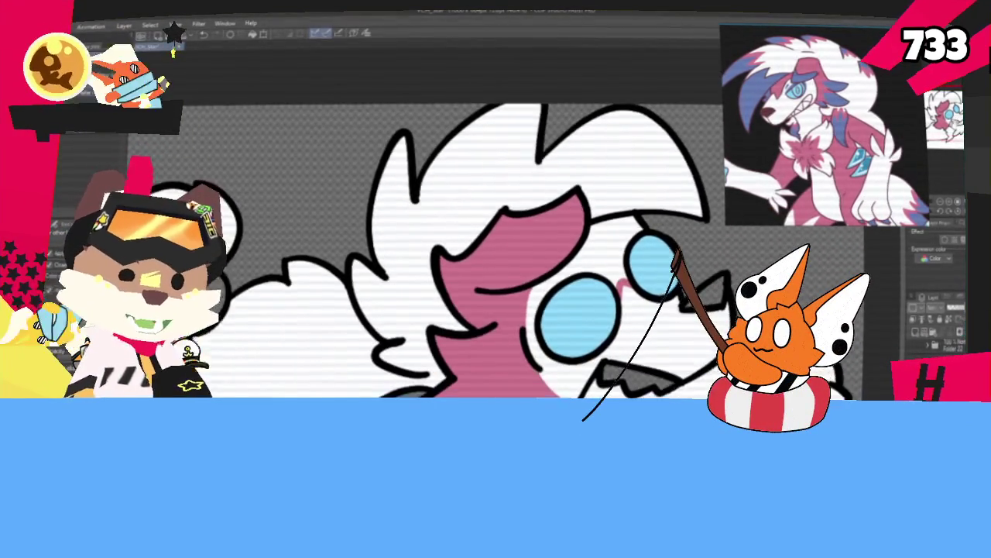
pyautogui.scroll(-1, 496, 232)
pyautogui.scroll(-1, 495, 232)
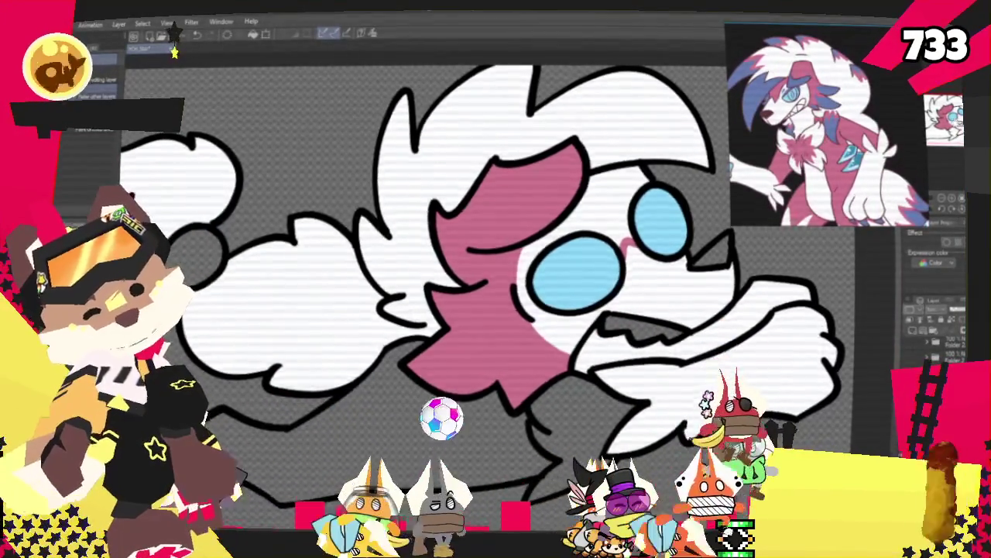
pyautogui.scroll(5, 488, 310)
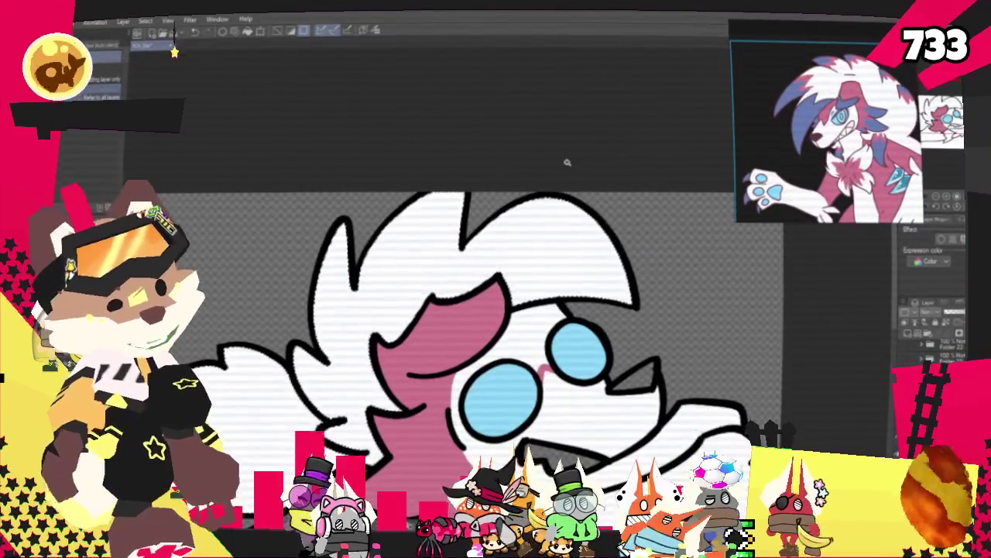
# Step: Draw and fill solid blue-violet markings on the ear and upper-left head
pyautogui.press('p')
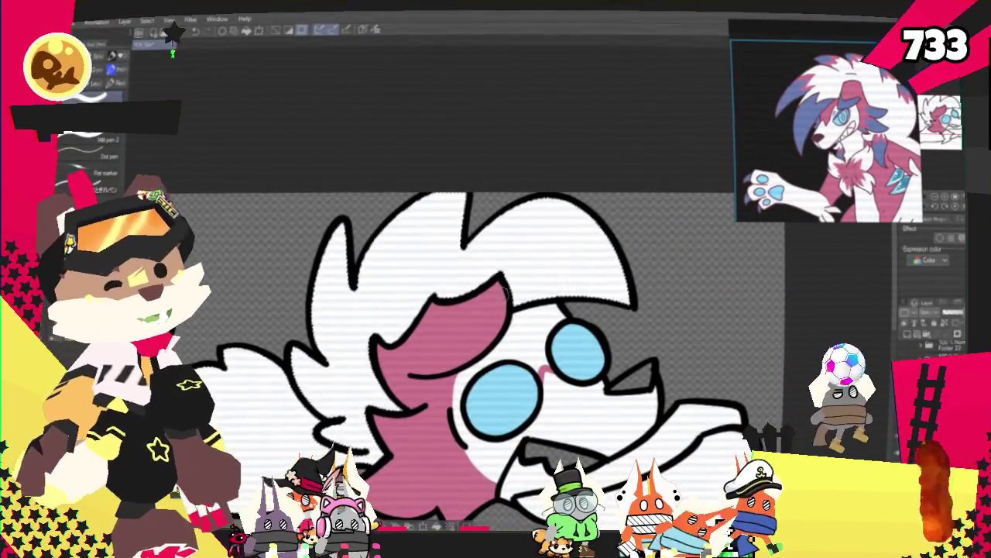
pyautogui.hotkey('ctrl', 'z')
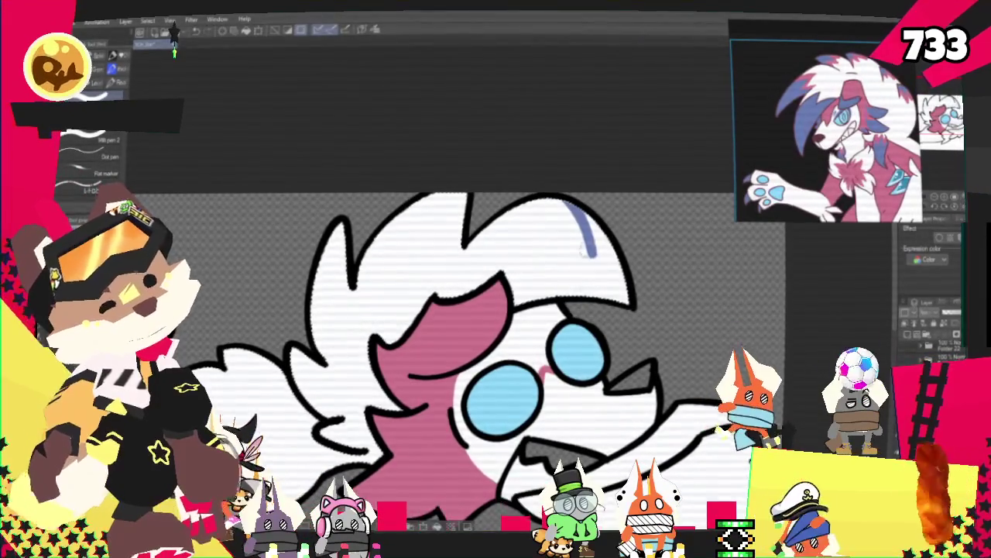
pyautogui.moveTo(537, 198)
pyautogui.mouseDown()
pyautogui.moveTo(558, 268)
pyautogui.moveTo(544, 268)
pyautogui.moveTo(600, 285)
pyautogui.mouseUp()
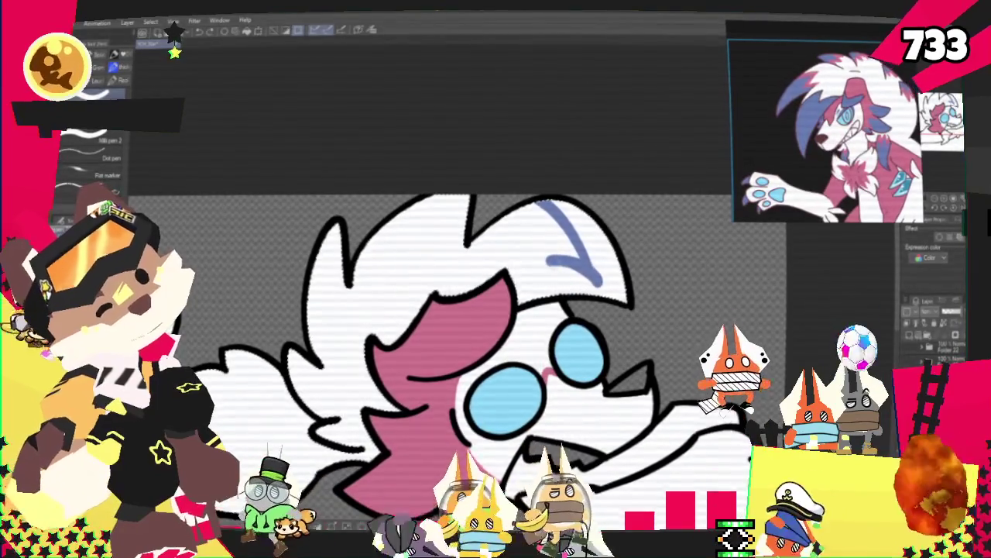
pyautogui.hotkey('ctrl', 'y')
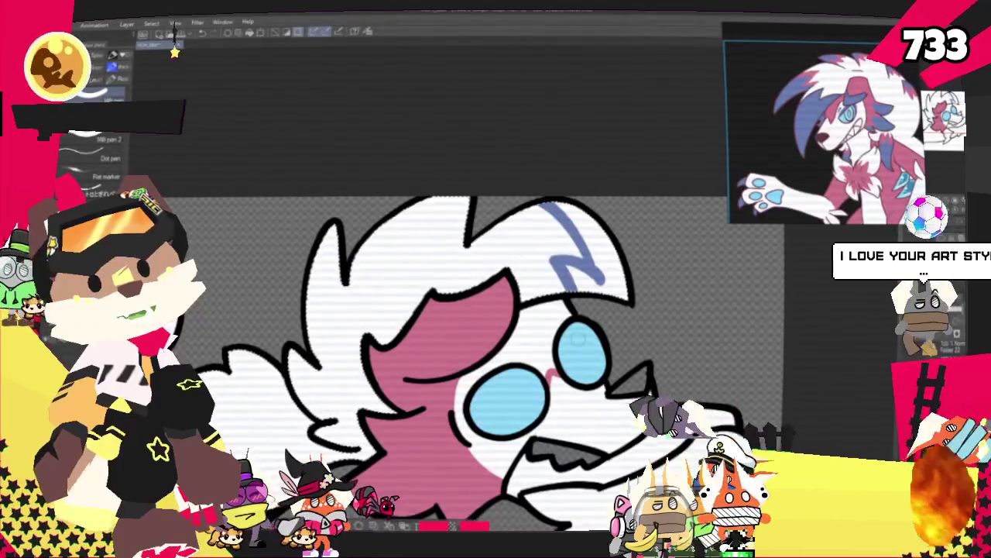
pyautogui.moveTo(569, 217)
pyautogui.mouseDown()
pyautogui.moveTo(597, 288)
pyautogui.moveTo(575, 222)
pyautogui.mouseUp()
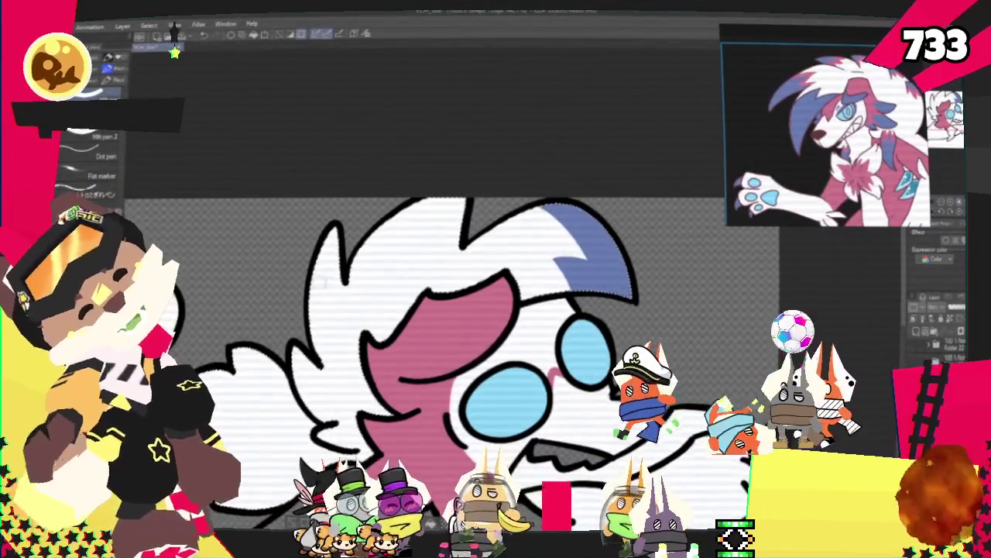
pyautogui.moveTo(457, 219); pyautogui.dragTo(454, 234)
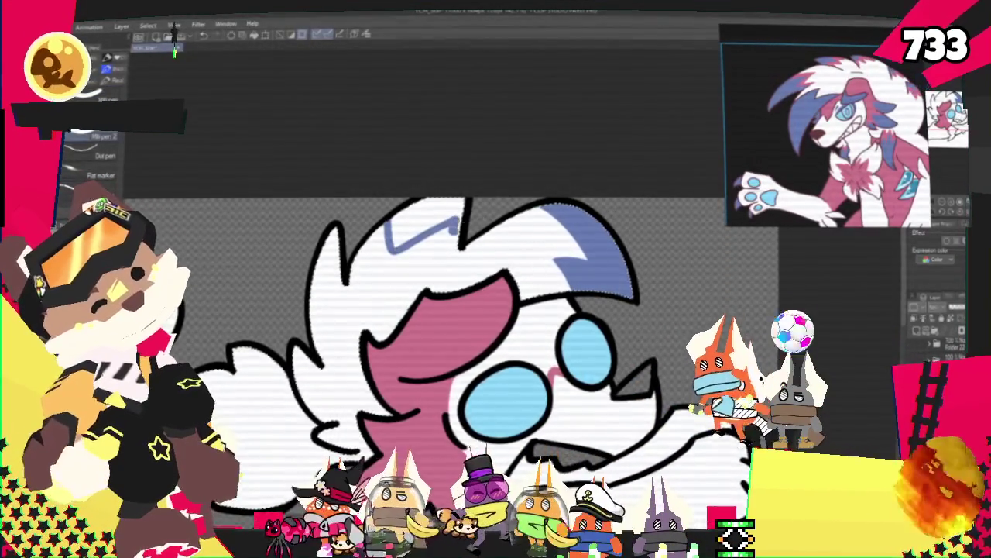
pyautogui.moveTo(381, 236); pyautogui.dragTo(453, 232)
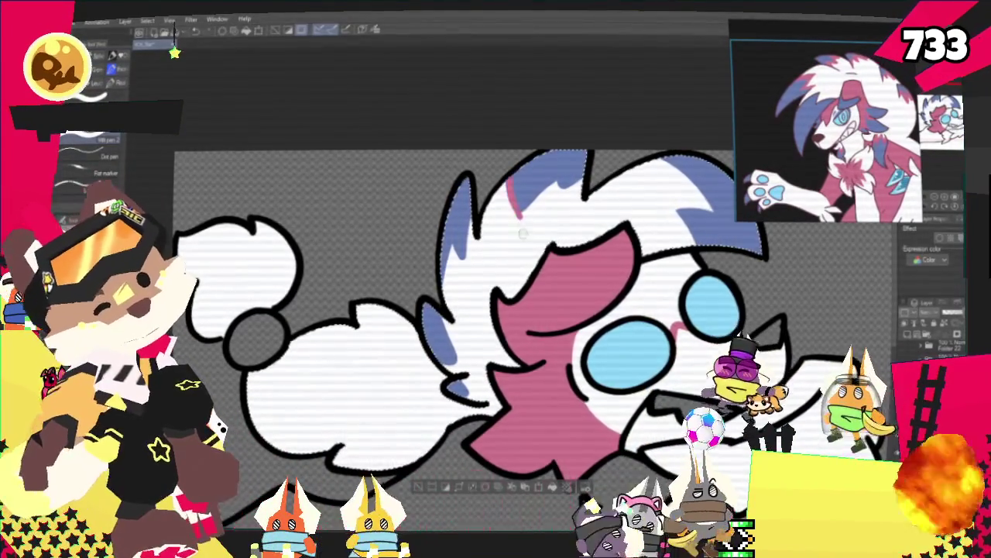
# Step: Add pink streaks along the head top and beside the blue fur markings
pyautogui.moveTo(526, 196); pyautogui.dragTo(604, 171)
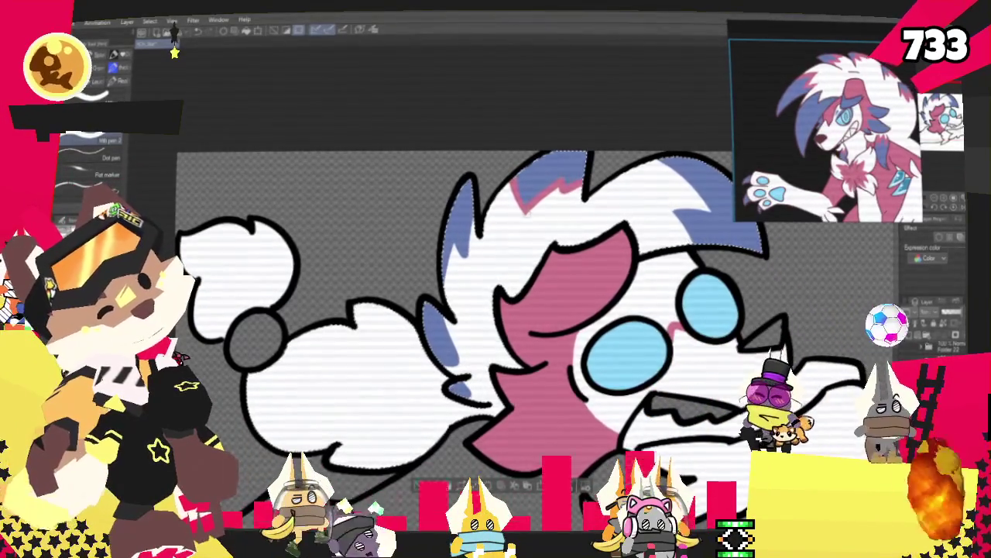
pyautogui.moveTo(467, 262)
pyautogui.mouseDown()
pyautogui.moveTo(455, 248)
pyautogui.moveTo(468, 266)
pyautogui.mouseUp()
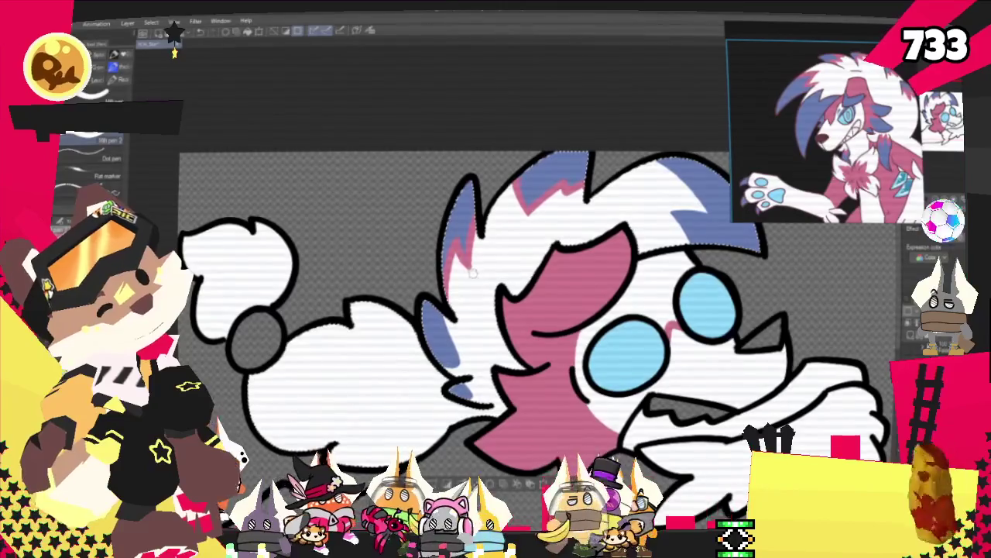
pyautogui.moveTo(449, 319); pyautogui.dragTo(447, 334)
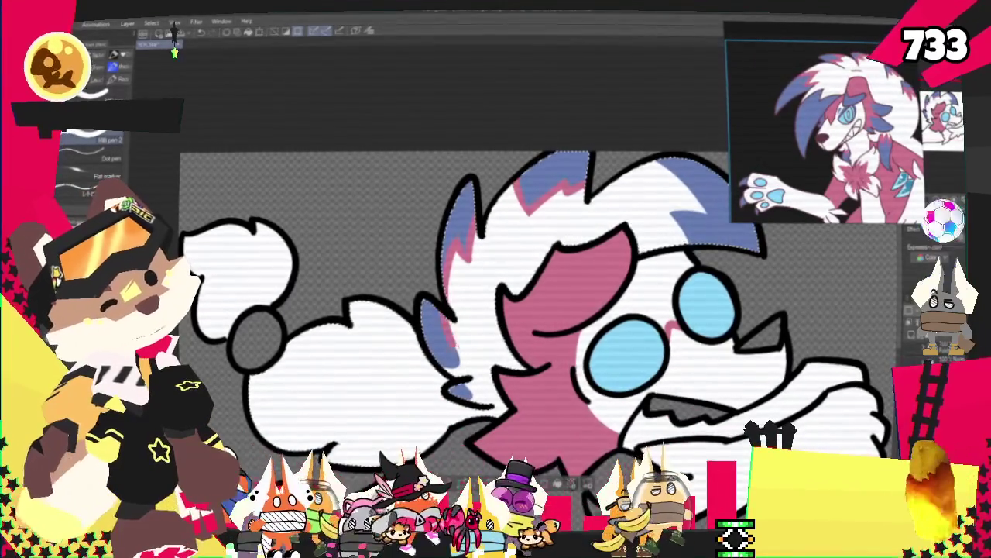
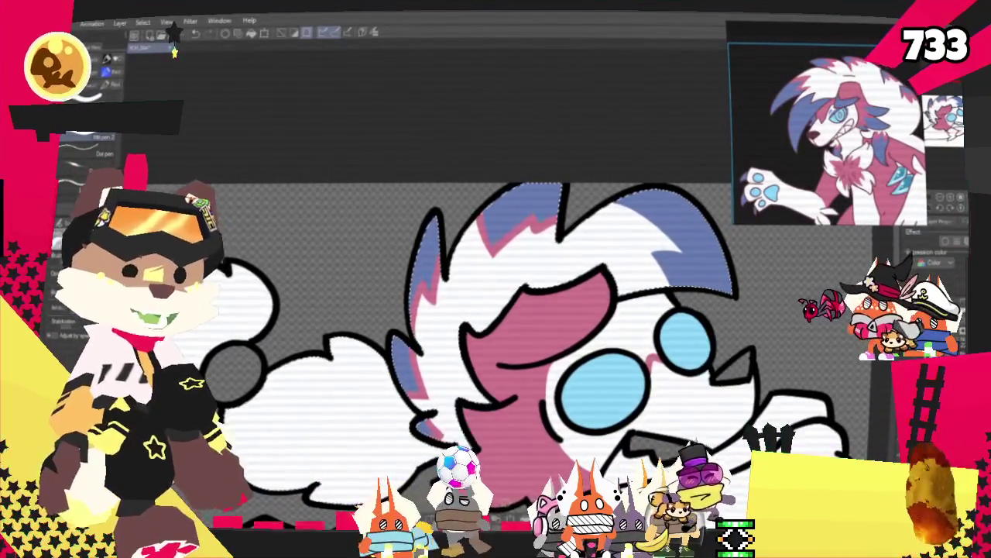
# Step: Outline the lower part of the wolf's pink head marking with blue pen strokes
pyautogui.hotkey('ctrl', '-')
pyautogui.scroll(2, 474, 472)
pyautogui.scroll(3, 475, 471)
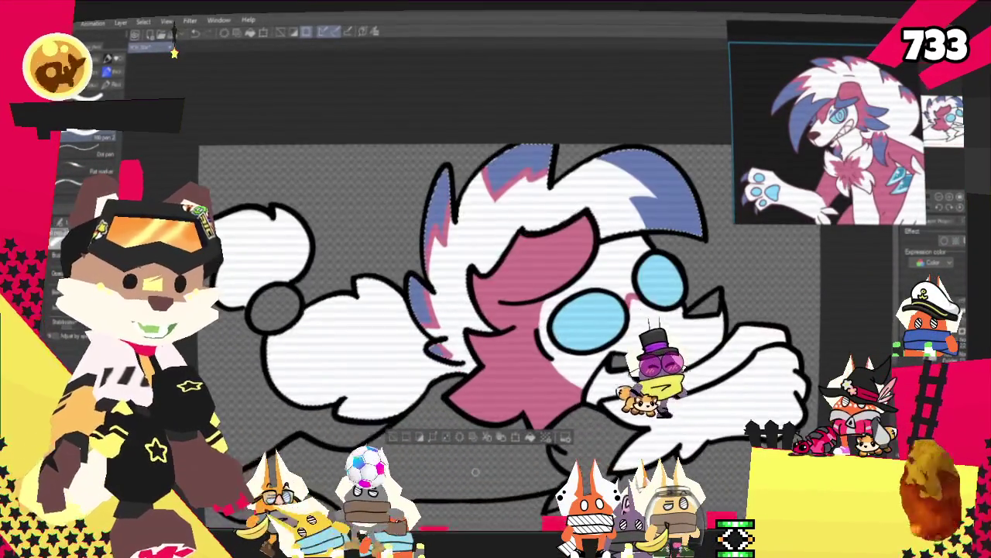
pyautogui.scroll(-1, 465, 326)
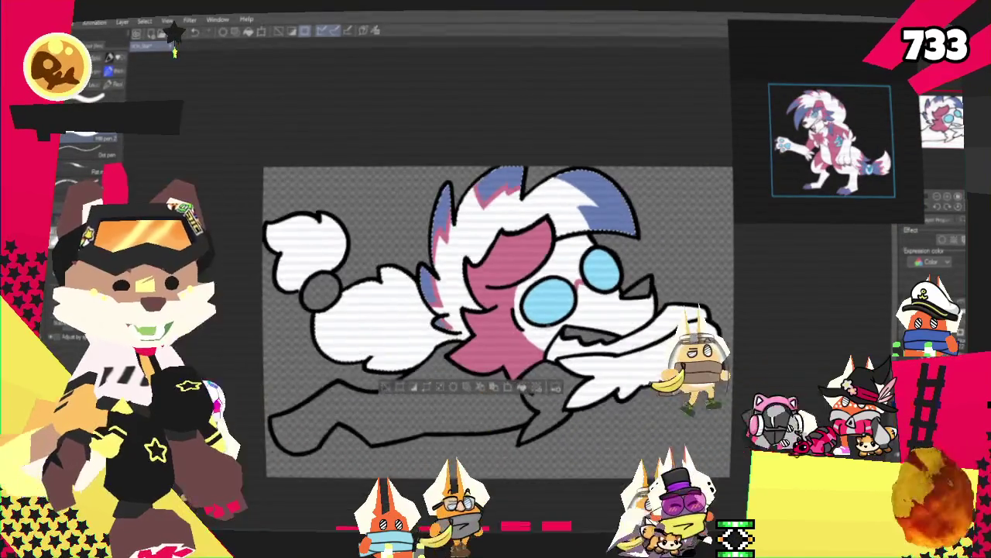
pyautogui.scroll(2, 408, 408)
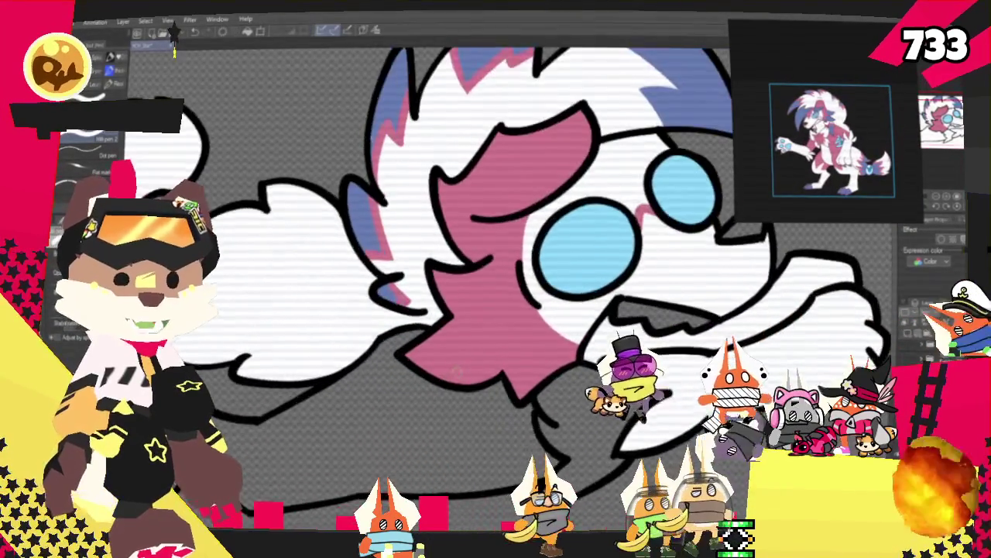
pyautogui.scroll(2, 456, 373)
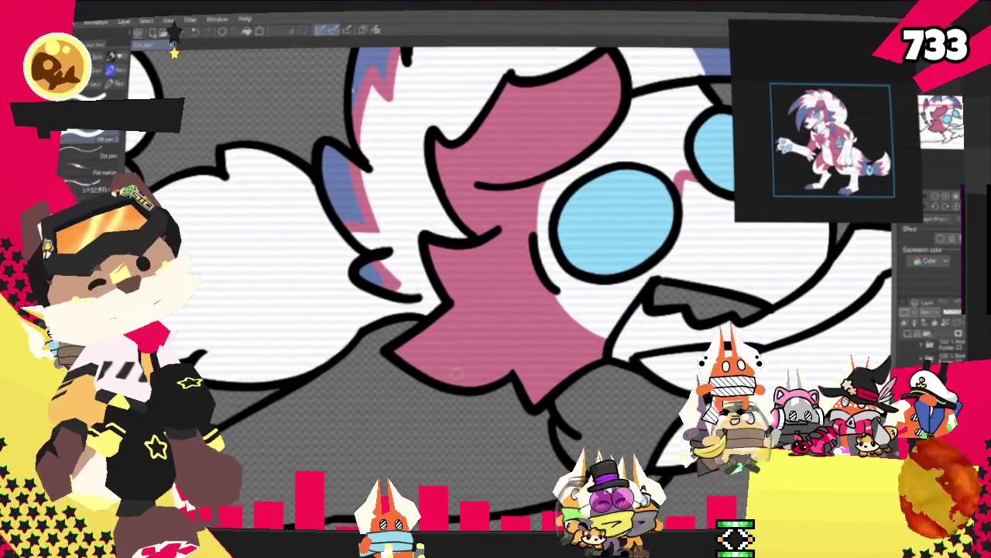
pyautogui.press('p')
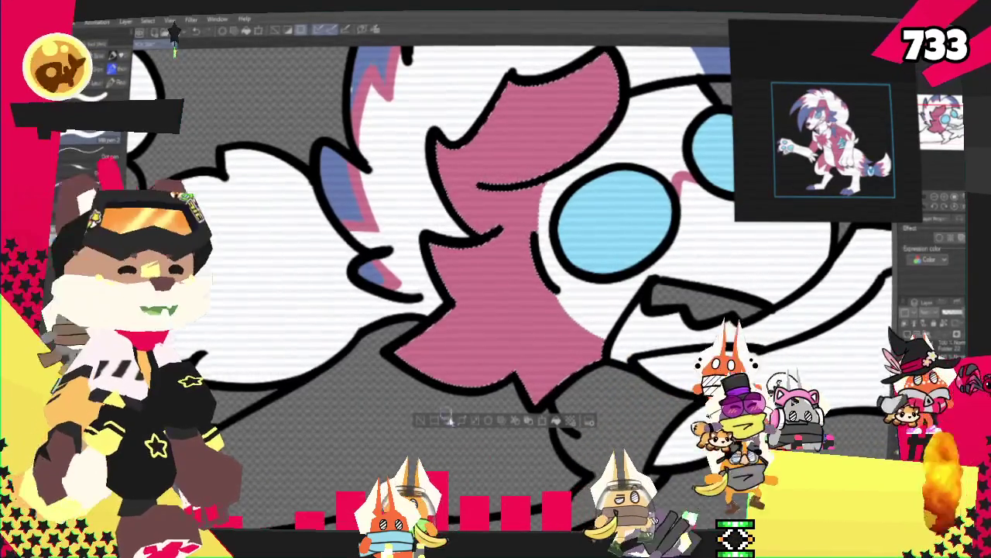
pyautogui.moveTo(488, 256); pyautogui.dragTo(450, 281)
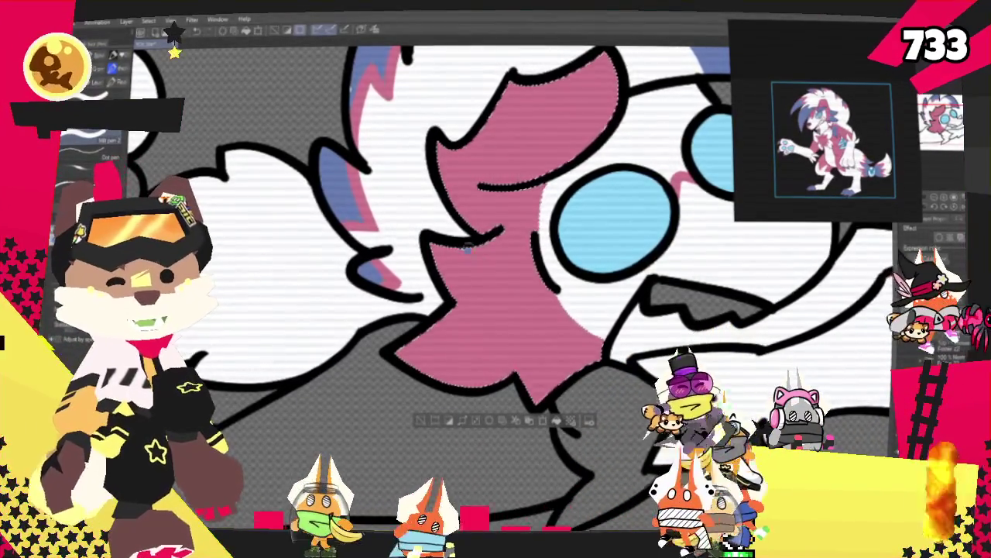
pyautogui.moveTo(496, 319); pyautogui.dragTo(471, 383)
pyautogui.moveTo(540, 360)
pyautogui.mouseDown()
pyautogui.moveTo(527, 378)
pyautogui.moveTo(549, 381)
pyautogui.mouseUp()
# Step: Fill the outlined lower pink area and the remaining gap with blue
pyautogui.press('g')
pyautogui.click(445, 333)
pyautogui.click(472, 263)
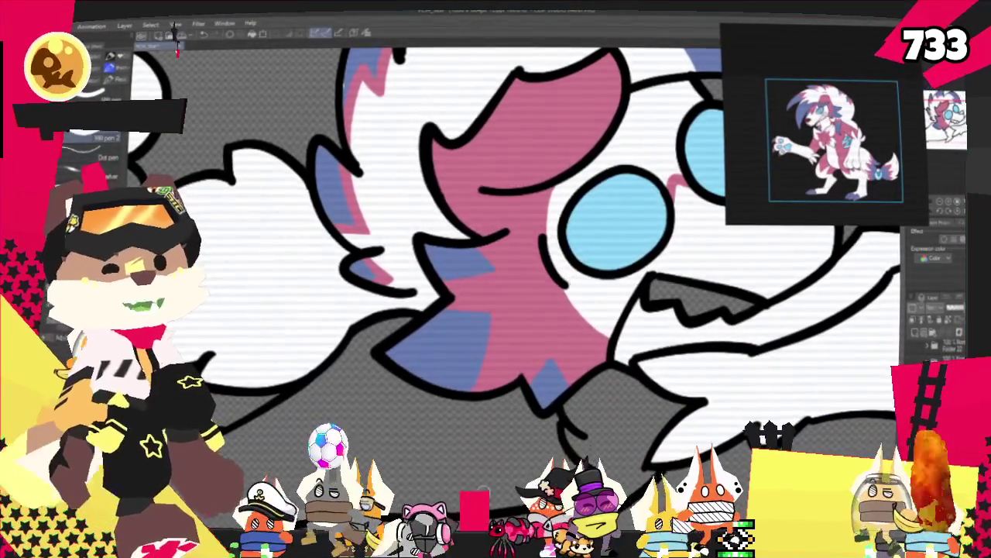
# Step: Draw a thin blue line across the pink marking and fill the strip beside it blue
pyautogui.scroll(-1, 575, 265)
pyautogui.scroll(1, 575, 266)
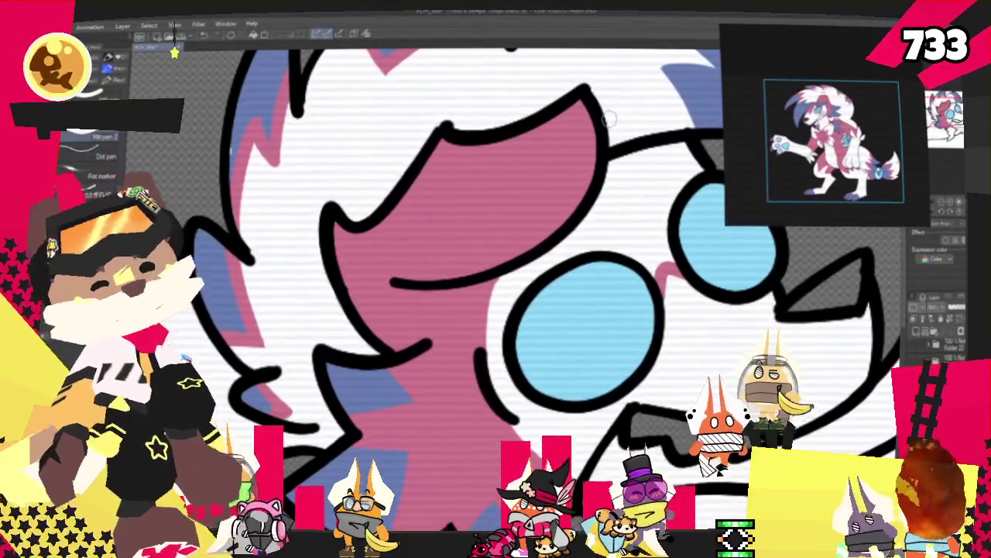
pyautogui.moveTo(395, 275); pyautogui.dragTo(559, 178)
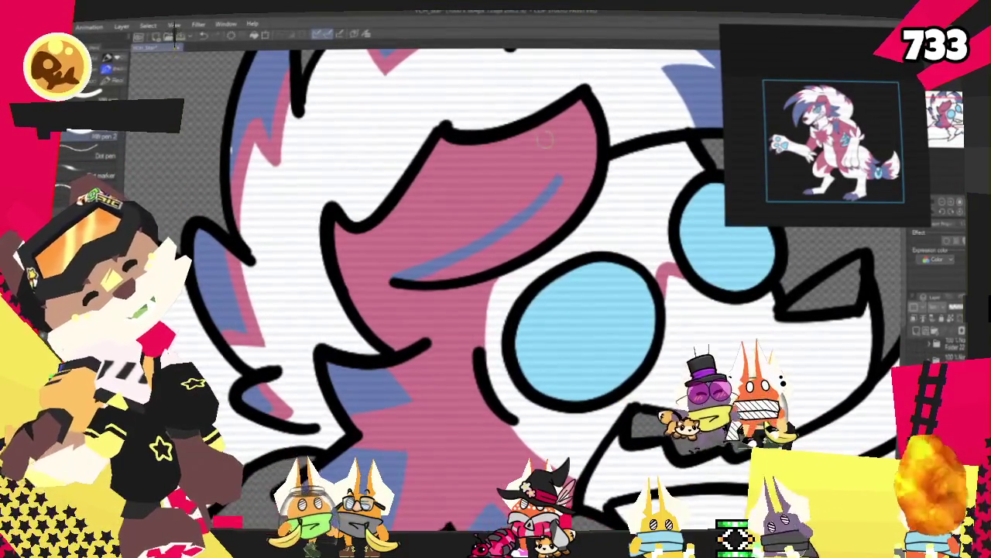
pyautogui.hotkey('ctrl', 'z')
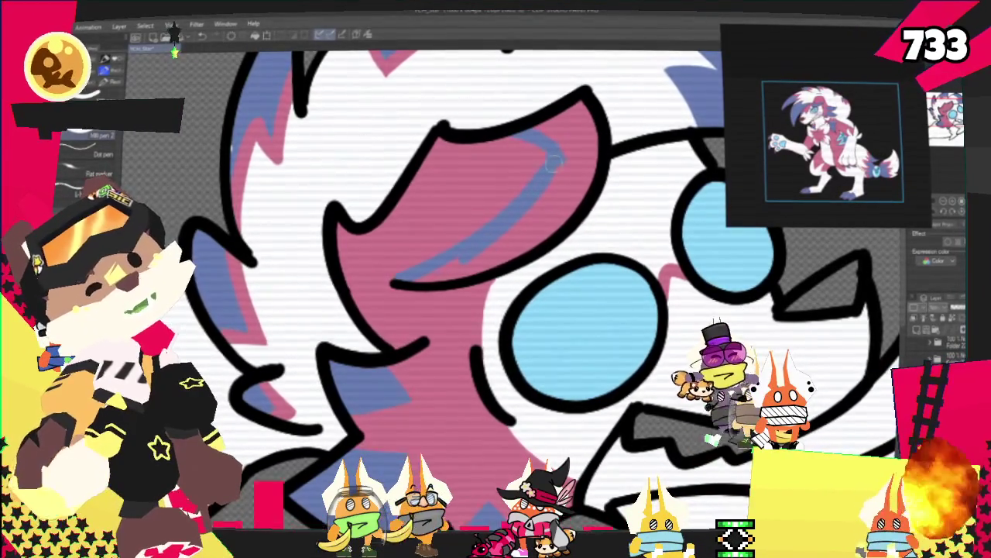
pyautogui.click(521, 225)
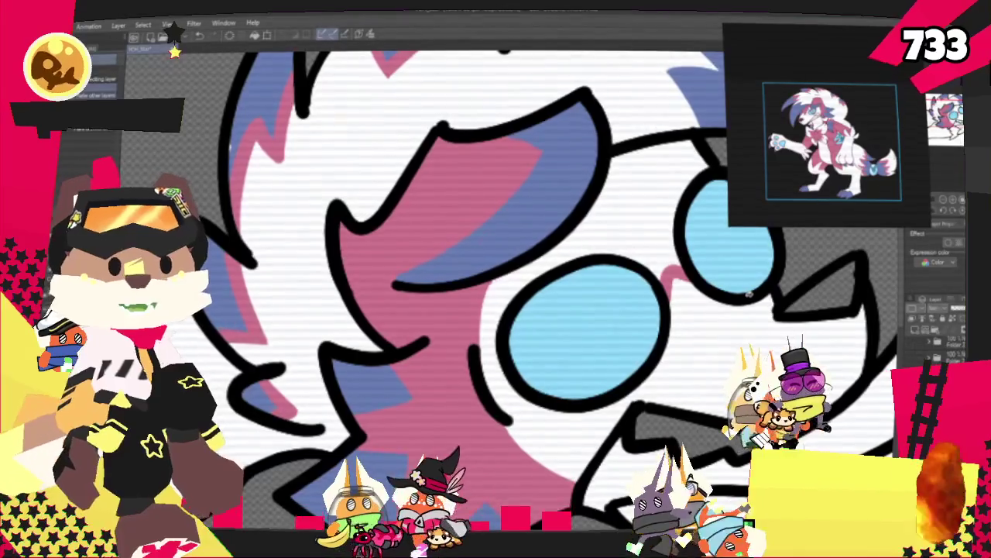
pyautogui.scroll(-3, 552, 220)
pyautogui.scroll(-2, 552, 220)
pyautogui.scroll(-1, 552, 220)
pyautogui.scroll(1, 552, 220)
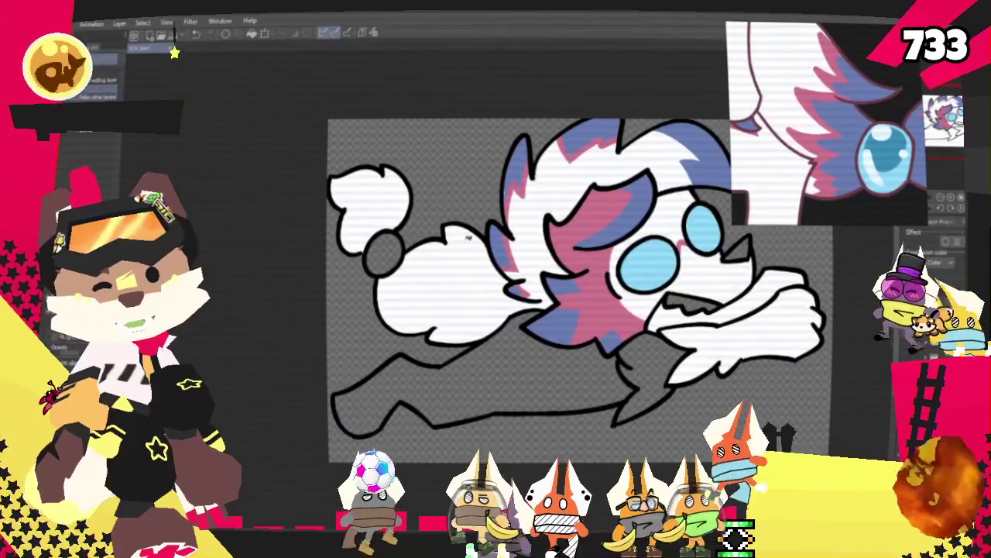
# Step: Fill the grey tail bead light blue, then add pen shading and white highlights
pyautogui.click(379, 252)
pyautogui.scroll(2, 437, 341)
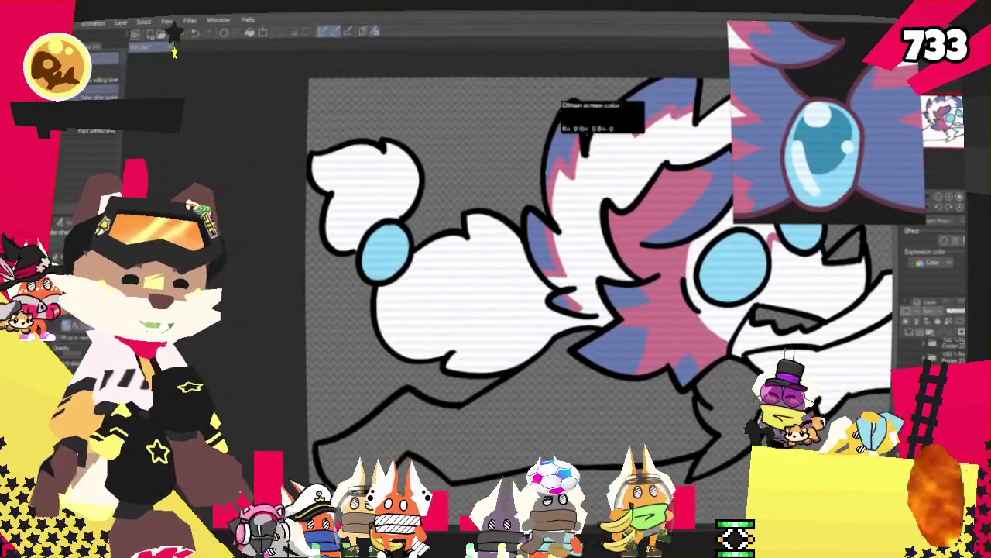
pyautogui.scroll(2, 366, 226)
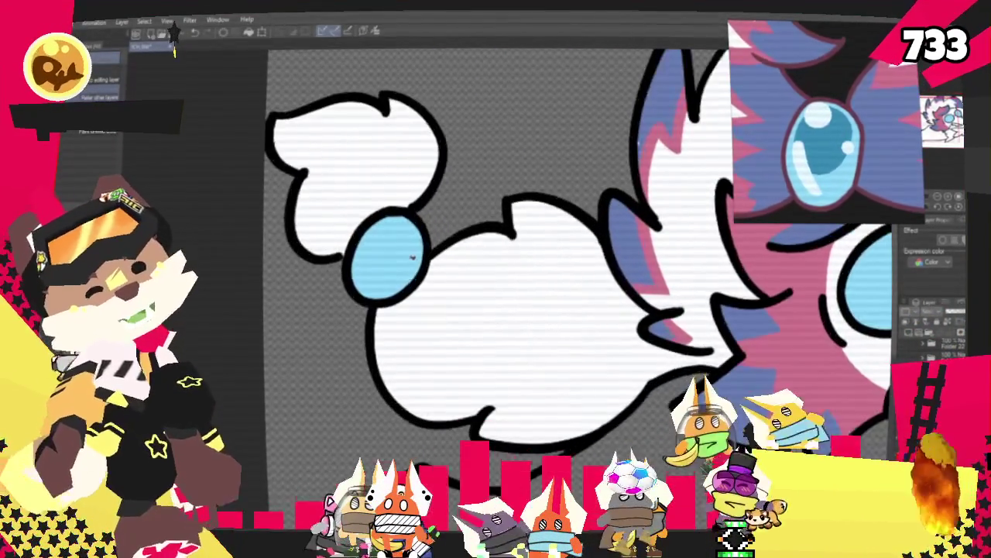
pyautogui.press('p')
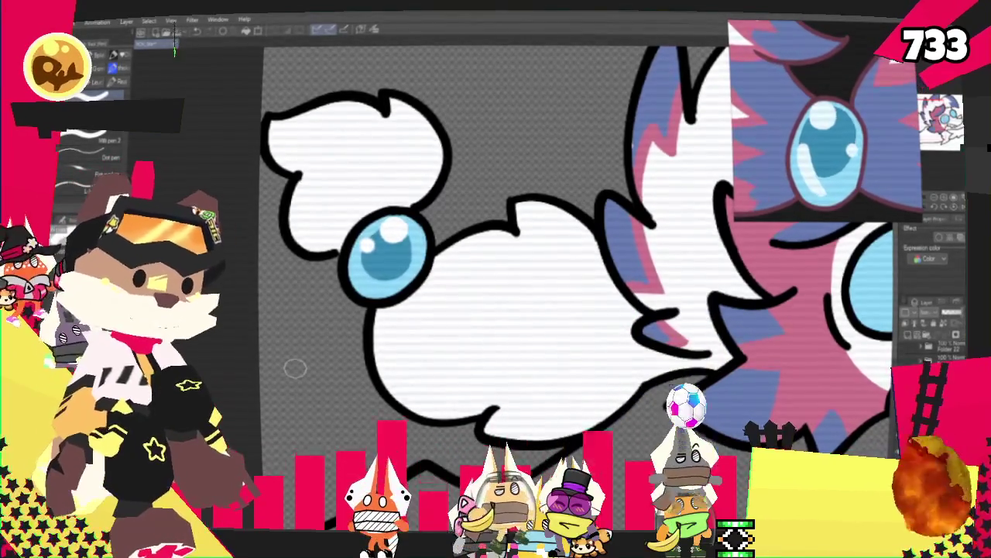
pyautogui.hotkey('ctrl', '-')
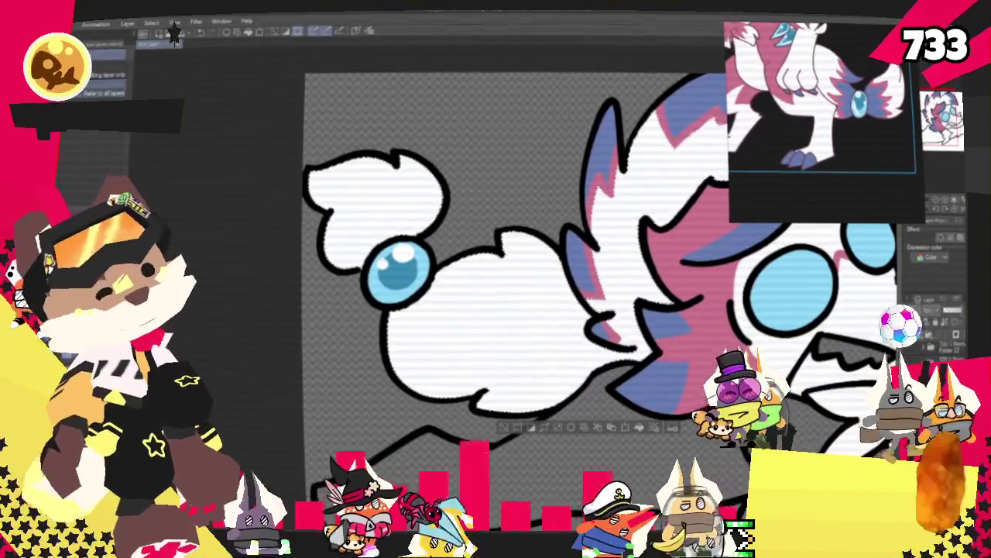
# Step: Draw and fill blue marking shapes on the tail fur and tail tip
pyautogui.press('p')
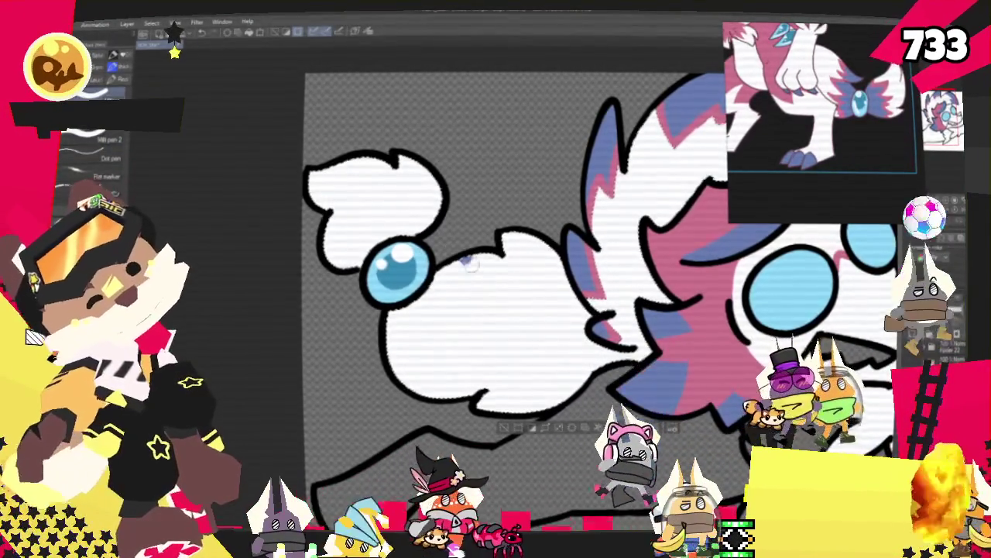
pyautogui.moveTo(474, 257)
pyautogui.mouseDown()
pyautogui.moveTo(496, 313)
pyautogui.moveTo(418, 328)
pyautogui.moveTo(449, 370)
pyautogui.mouseUp()
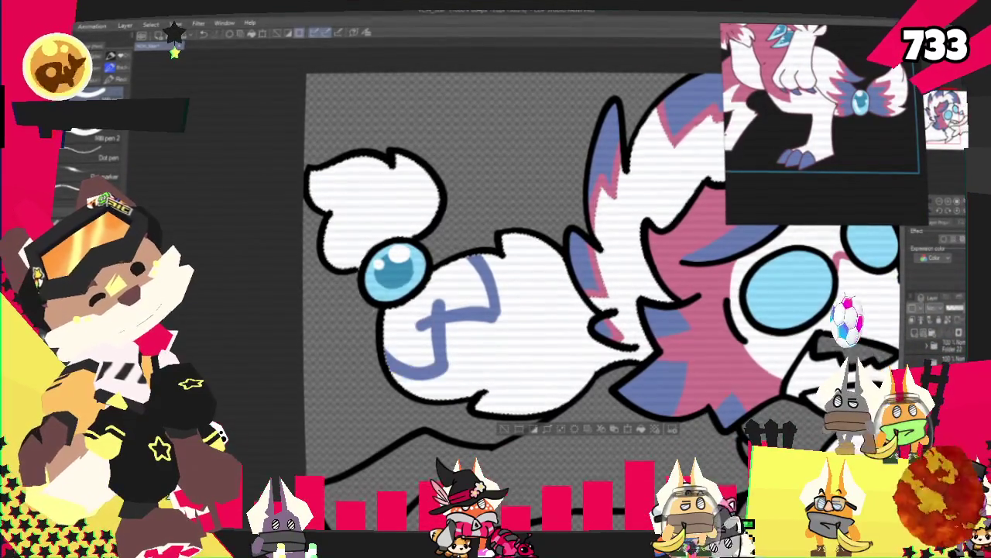
pyautogui.moveTo(345, 246); pyautogui.dragTo(394, 179)
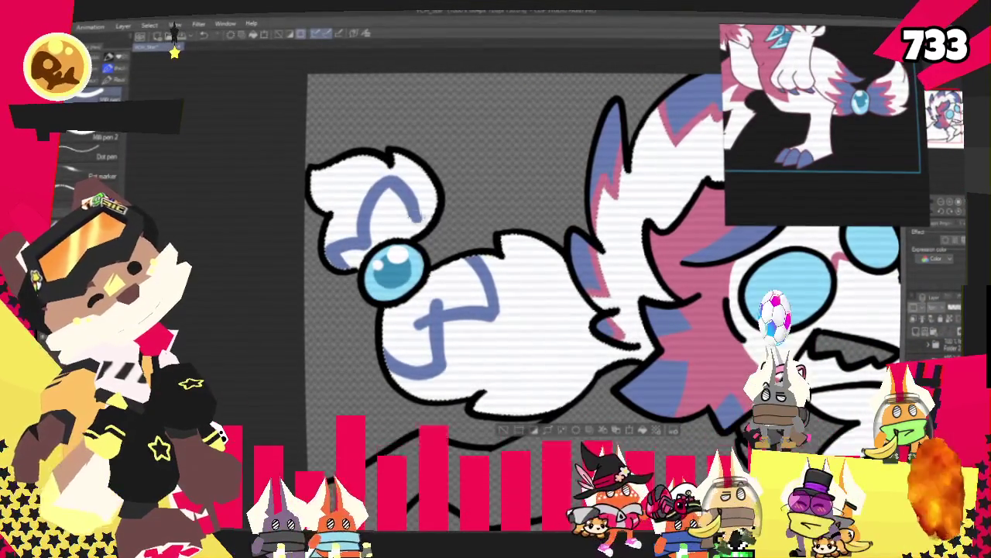
pyautogui.moveTo(372, 194)
pyautogui.mouseDown()
pyautogui.moveTo(399, 231)
pyautogui.moveTo(364, 205)
pyautogui.mouseUp()
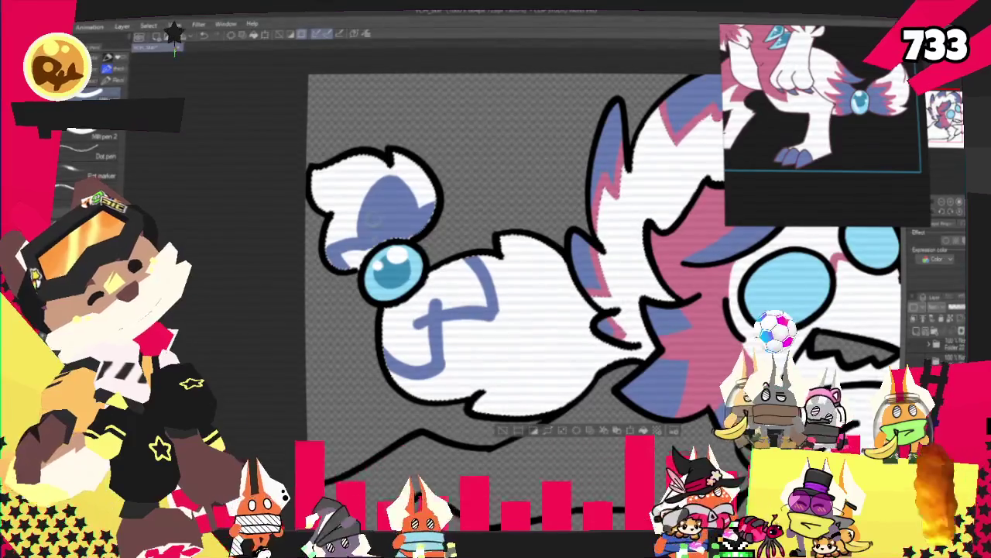
pyautogui.moveTo(385, 340); pyautogui.dragTo(446, 286)
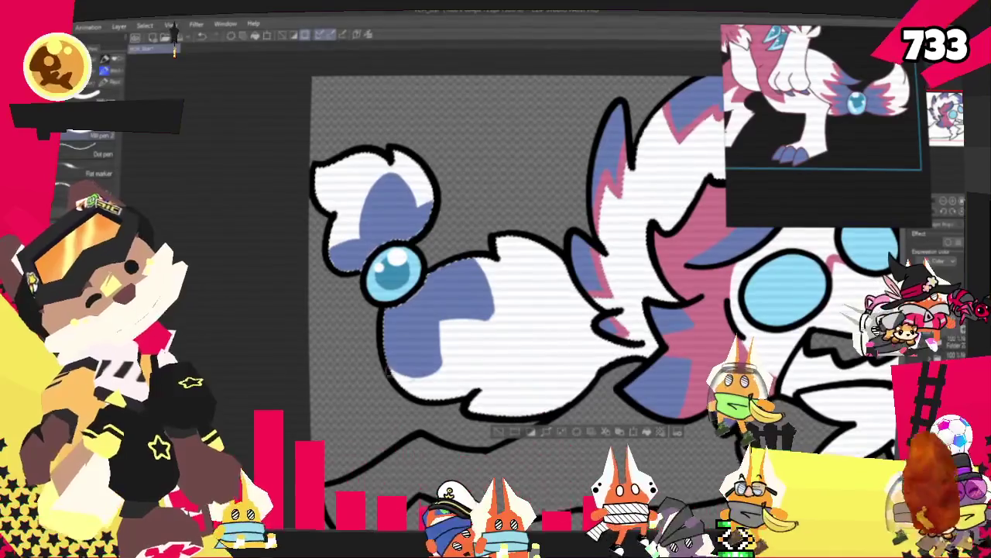
# Step: Trim the blue tail markings with pink strokes along their lower and right edges
pyautogui.moveTo(443, 372); pyautogui.dragTo(387, 362)
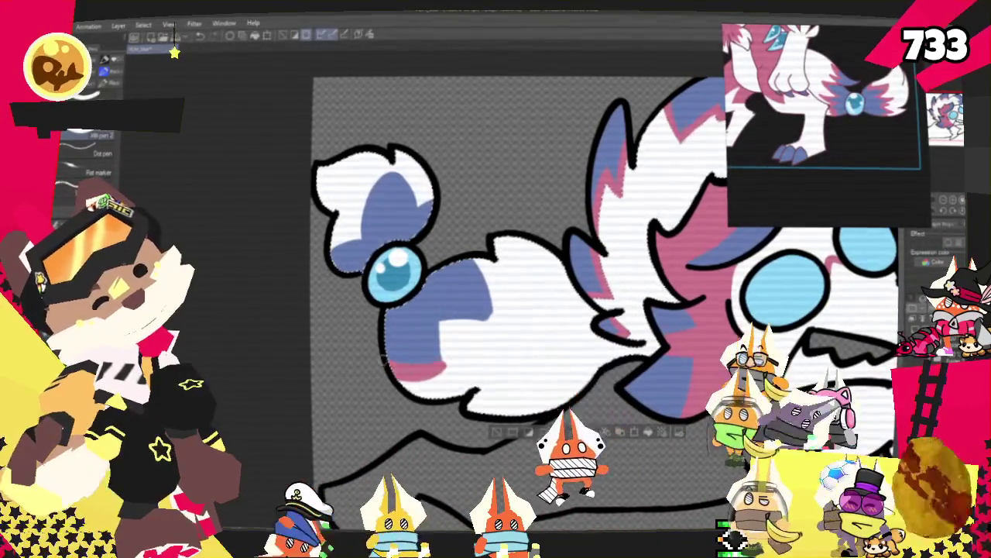
pyautogui.moveTo(439, 314); pyautogui.dragTo(447, 355)
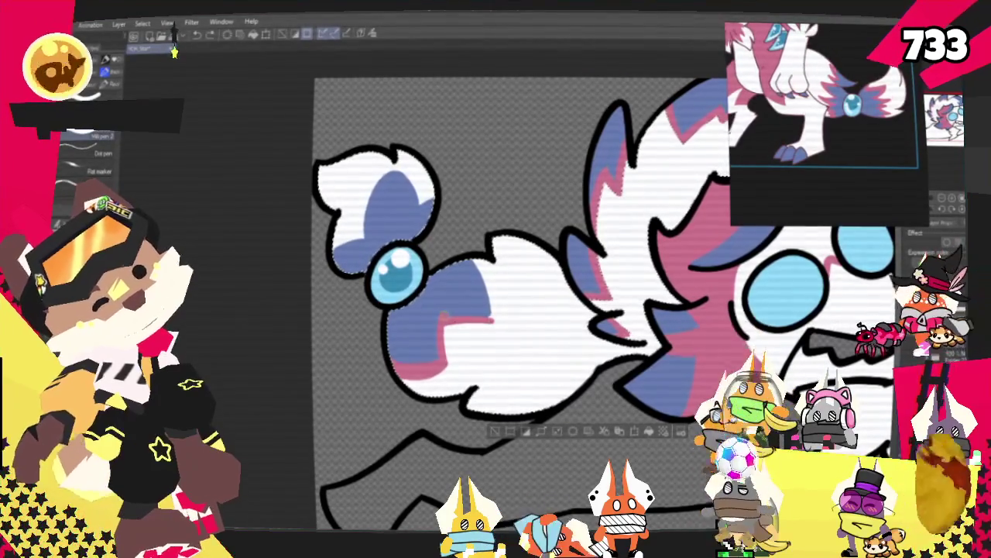
pyautogui.moveTo(471, 270); pyautogui.dragTo(498, 316)
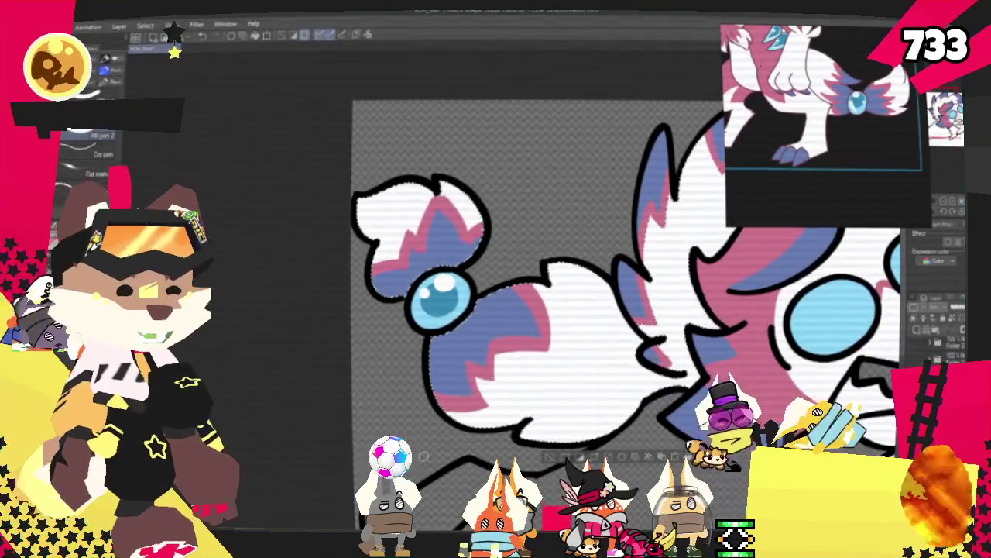
pyautogui.scroll(-3, 542, 310)
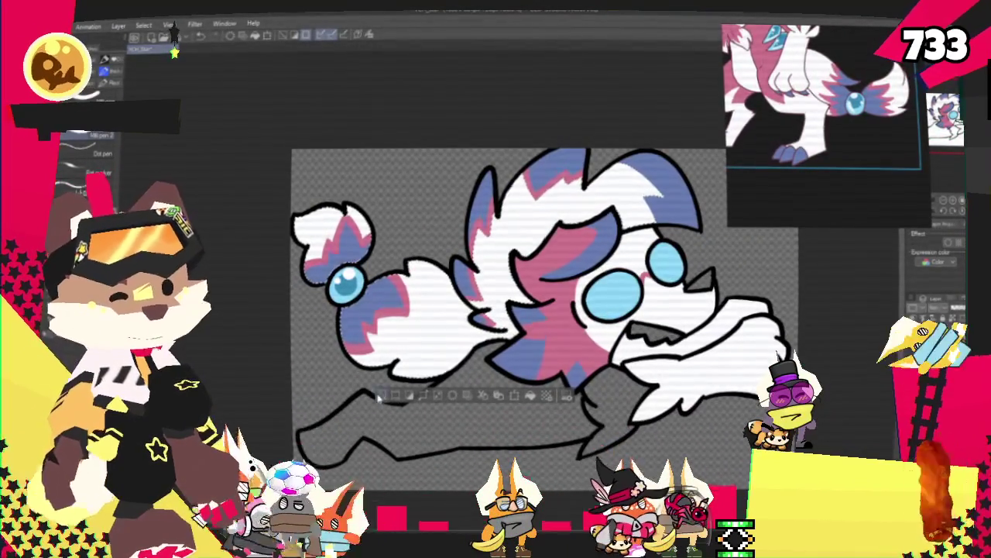
# Step: Fill the grey body pink, select the leg region, and paint a white fur stroke inside it
pyautogui.scroll(-3, 798, 78)
pyautogui.scroll(3, 797, 101)
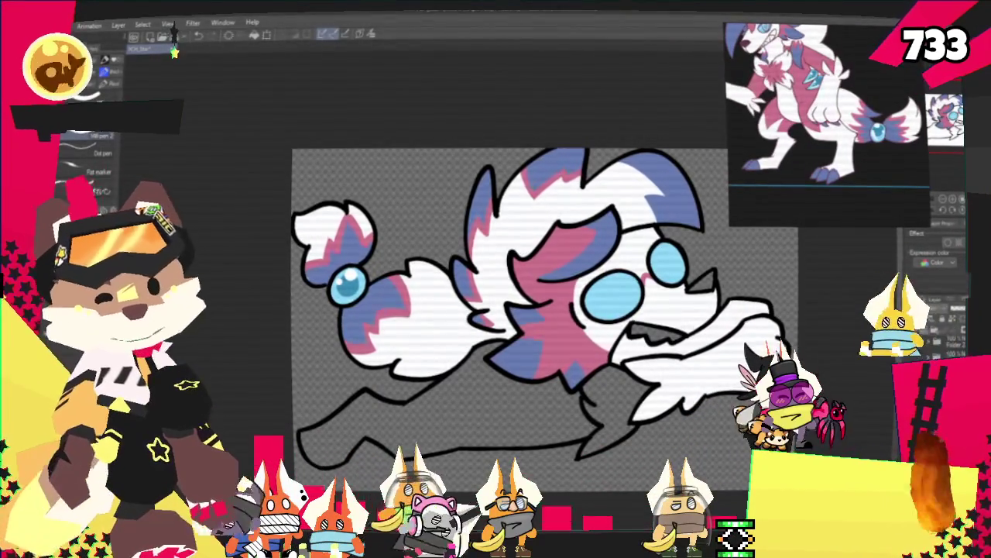
pyautogui.click(434, 410)
pyautogui.scroll(1, 511, 325)
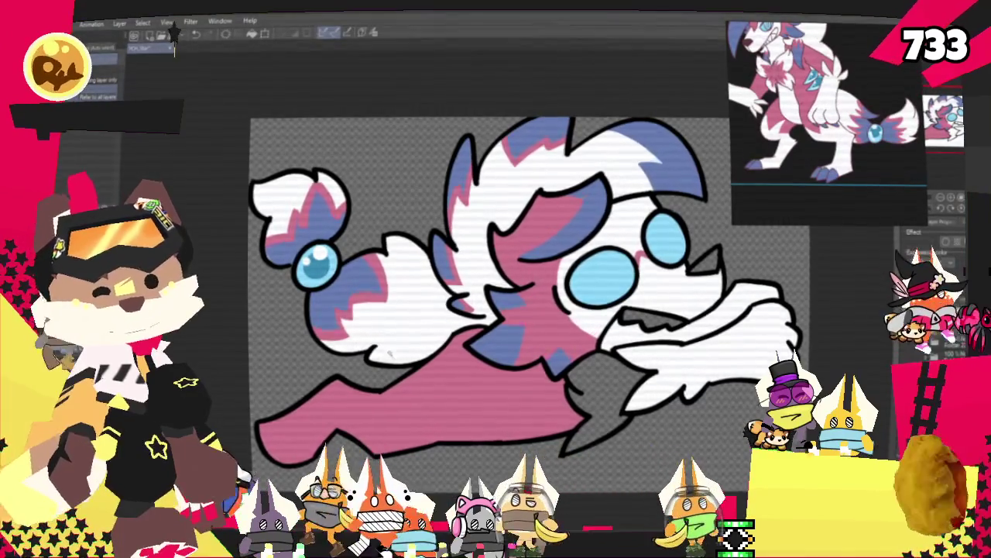
pyautogui.click(419, 405)
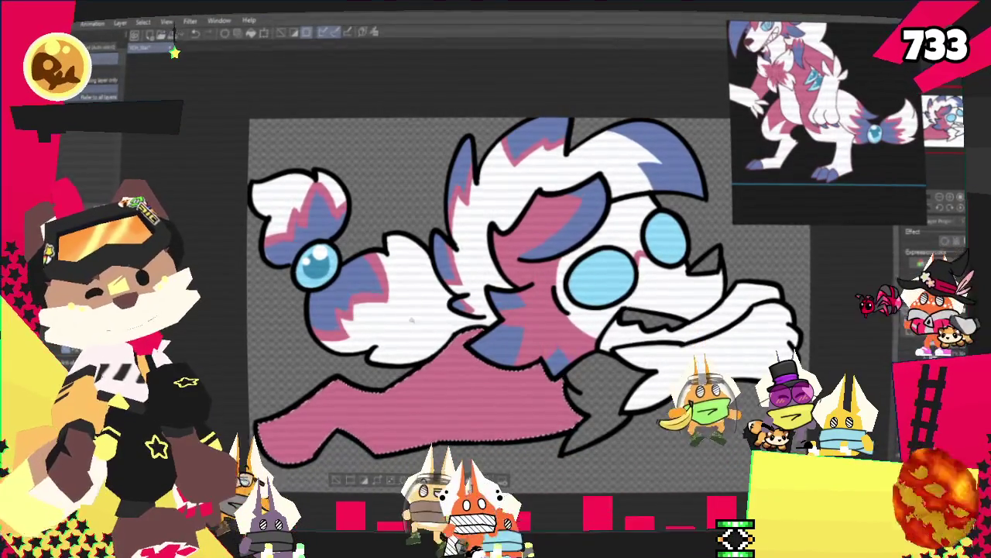
pyautogui.click(173, 49)
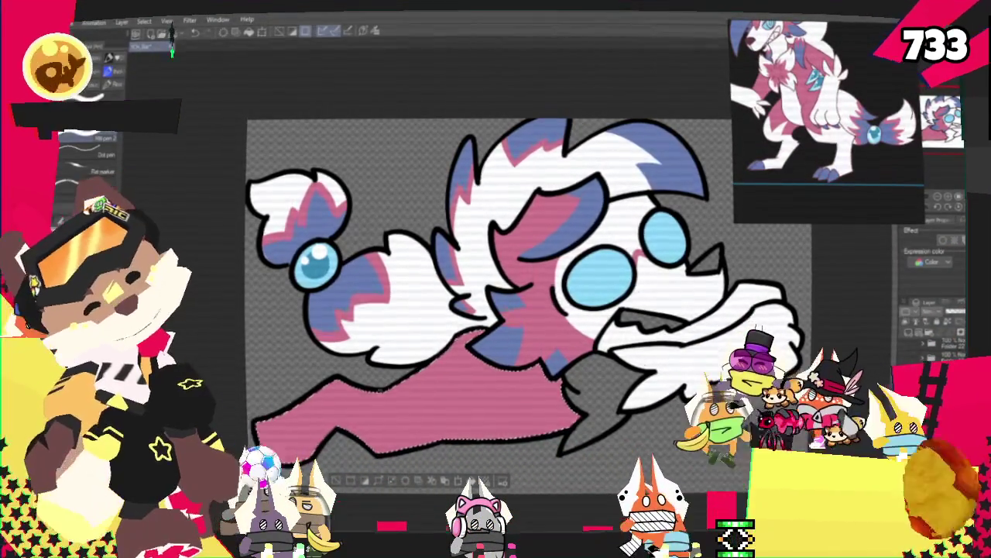
pyautogui.moveTo(399, 391); pyautogui.dragTo(378, 423)
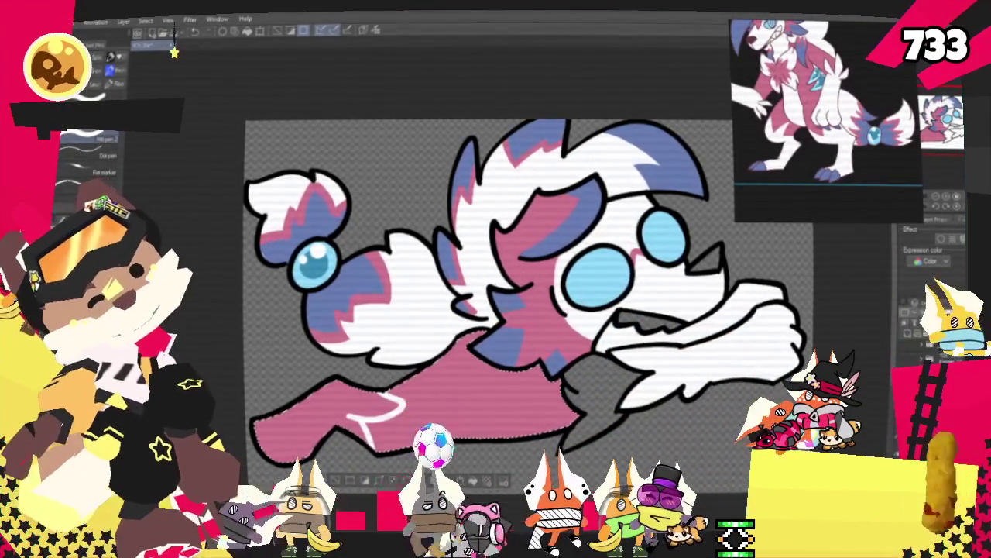
pyautogui.click(175, 46)
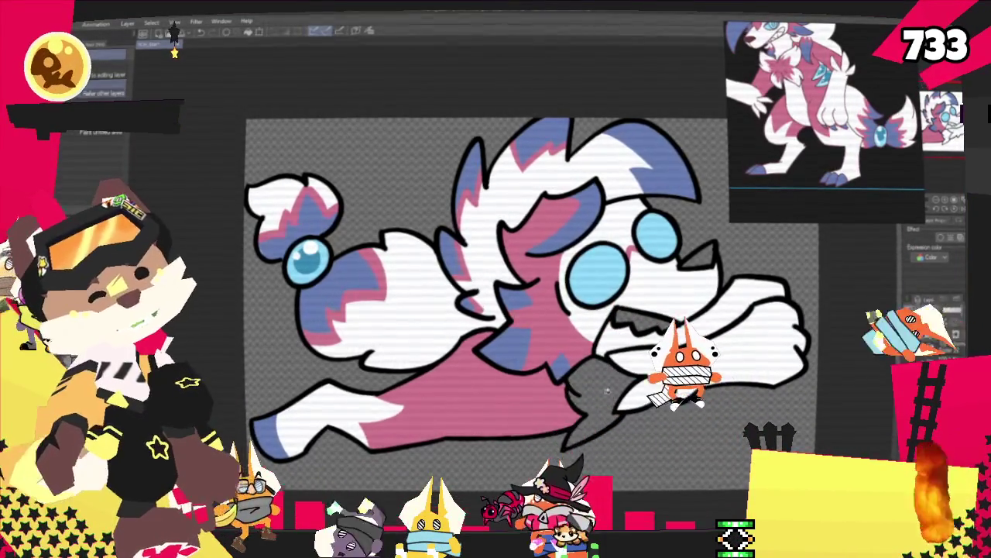
# Step: Paint white fur patches across the pink belly and back leg, then zoom out to the full wolf
pyautogui.press('g')
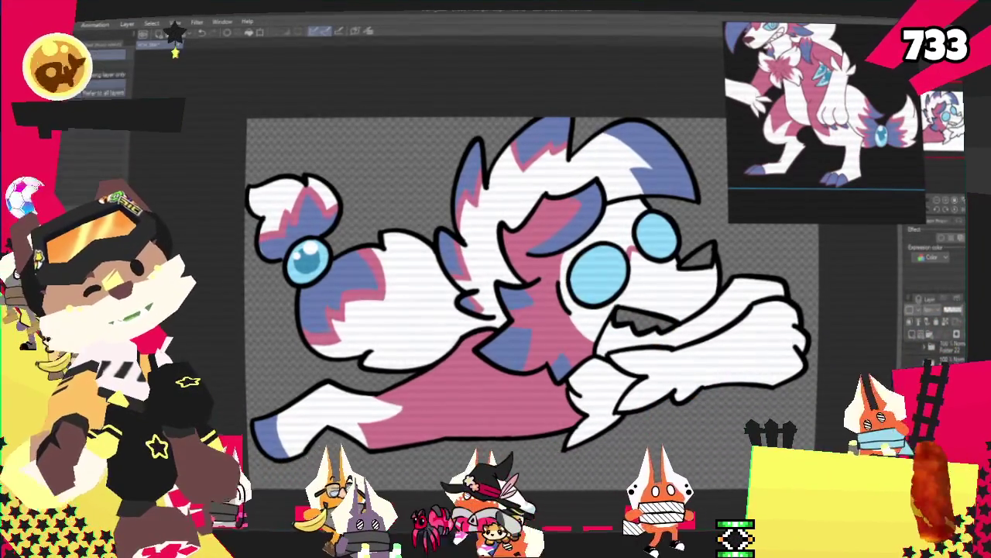
pyautogui.press('p')
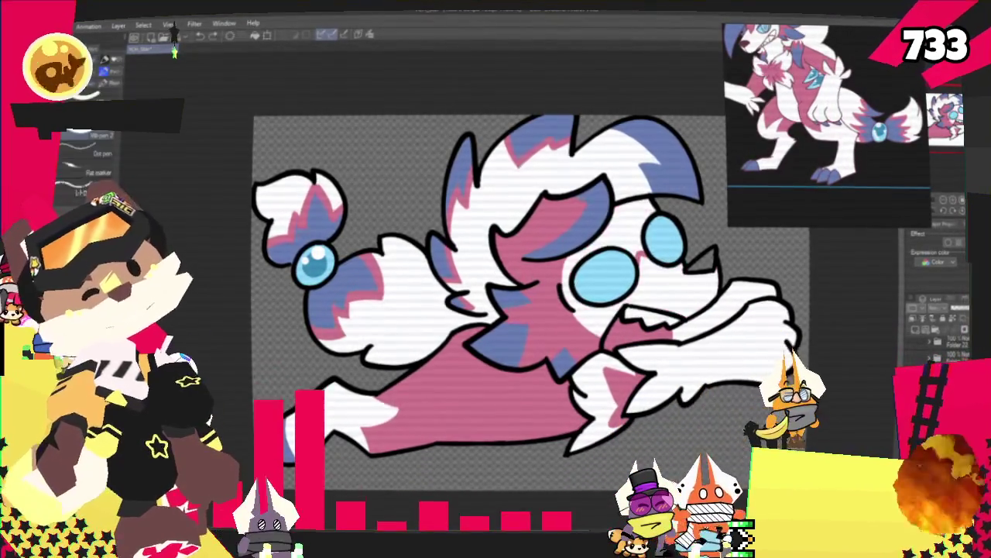
pyautogui.press('p')
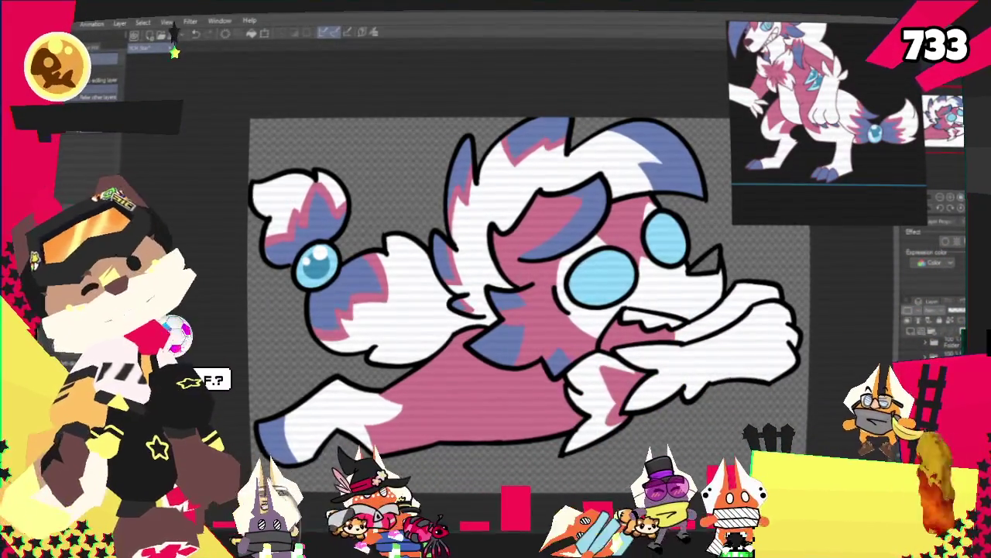
pyautogui.press('p')
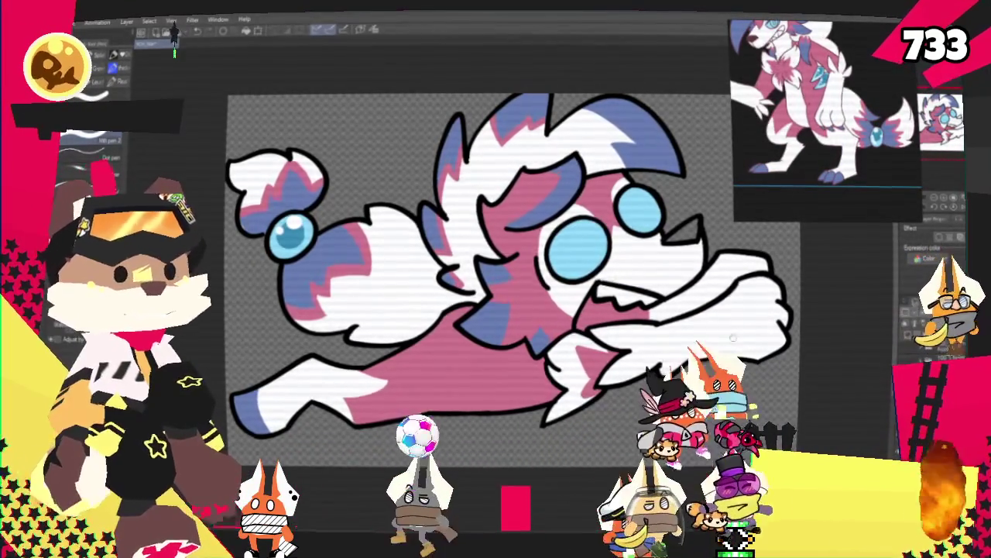
pyautogui.hotkey('ctrl', '-')
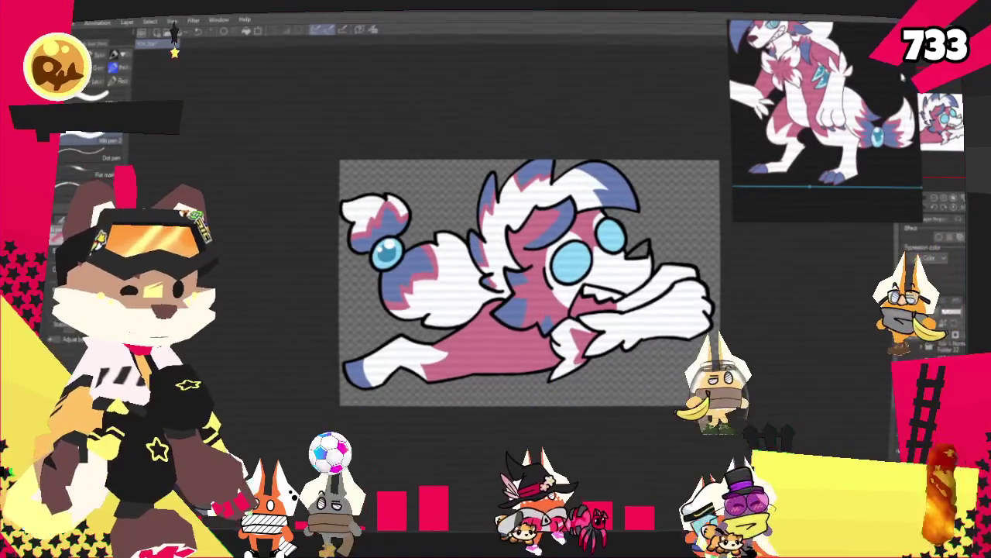
pyautogui.scroll(5, 829, 120)
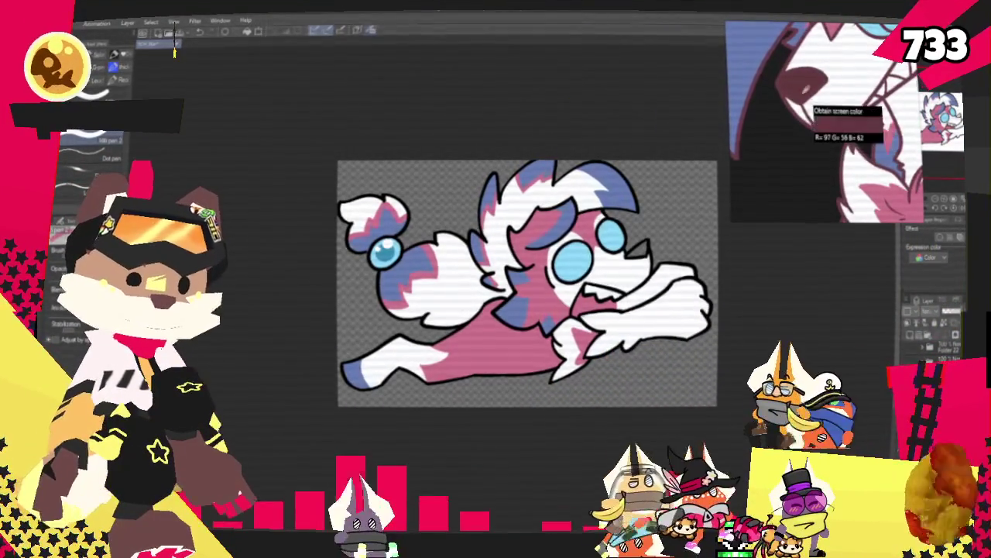
# Step: Refine the white and blue fur markings on the wolf's body and back leg at close zoom
pyautogui.hotkey('ctrl', '+')
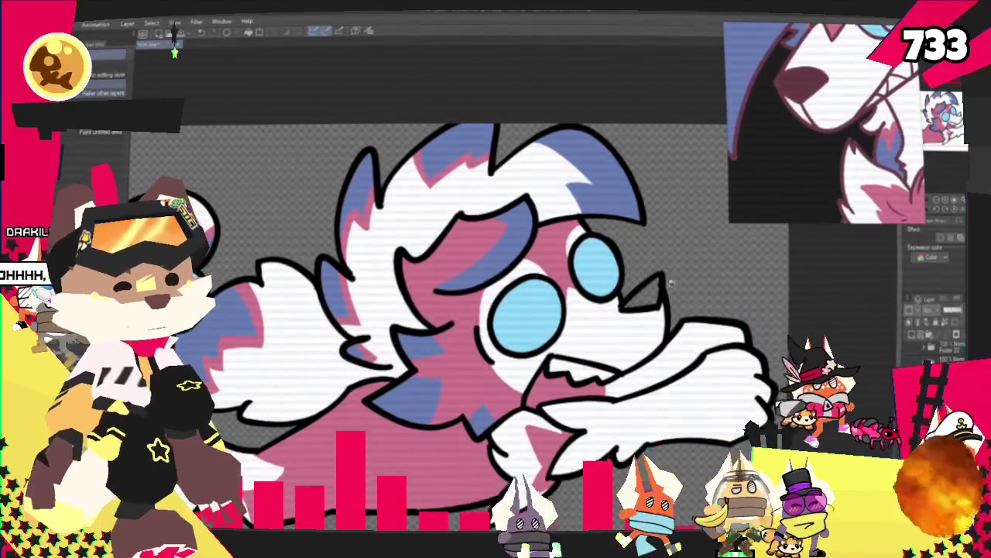
pyautogui.hotkey('ctrl', '-')
pyautogui.hotkey('ctrl', '-')
pyautogui.hotkey('ctrl', '-')
pyautogui.hotkey('ctrl', '-')
pyautogui.hotkey('ctrl', '+')
pyautogui.hotkey('ctrl', '+')
pyautogui.hotkey('ctrl', '+')
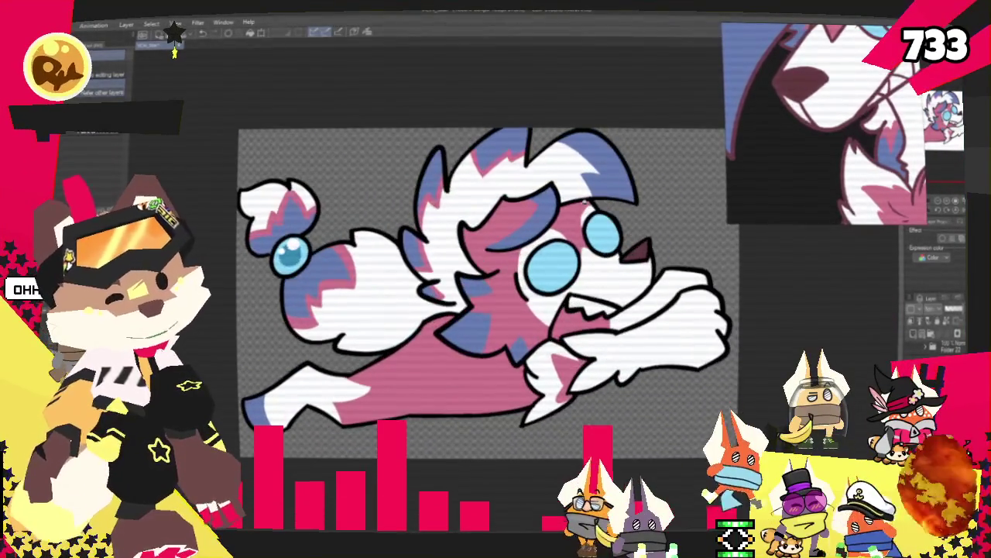
pyautogui.hotkey('ctrl', '+')
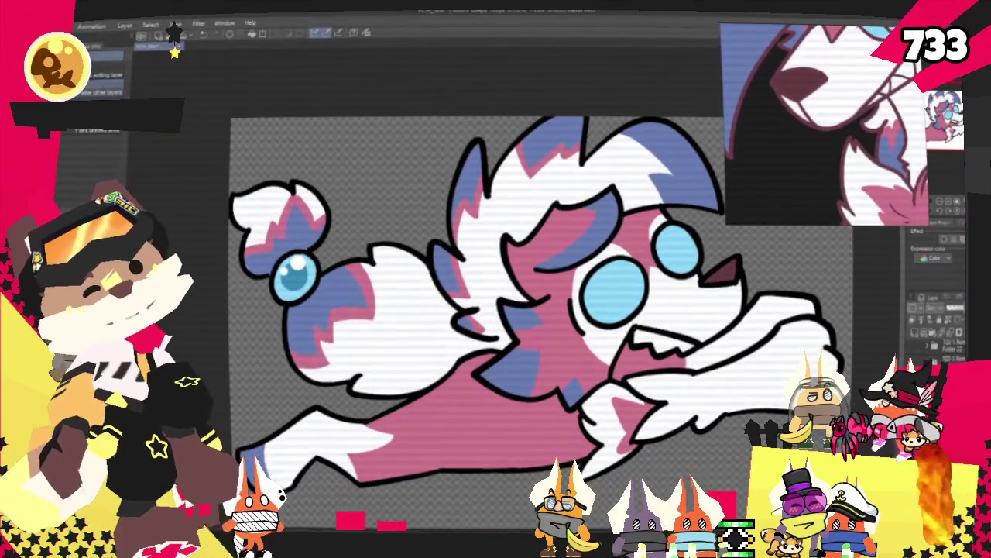
pyautogui.press('p')
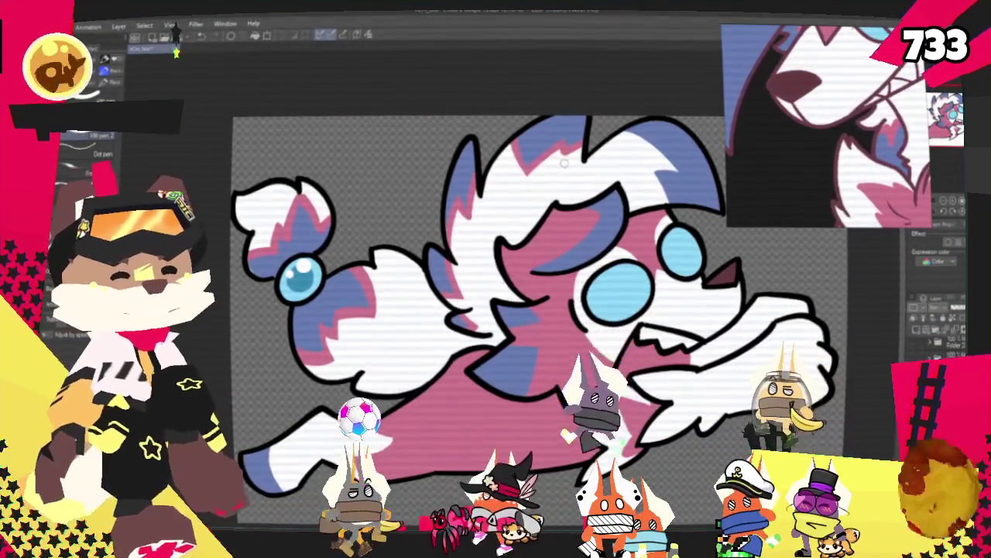
pyautogui.scroll(-3, 565, 162)
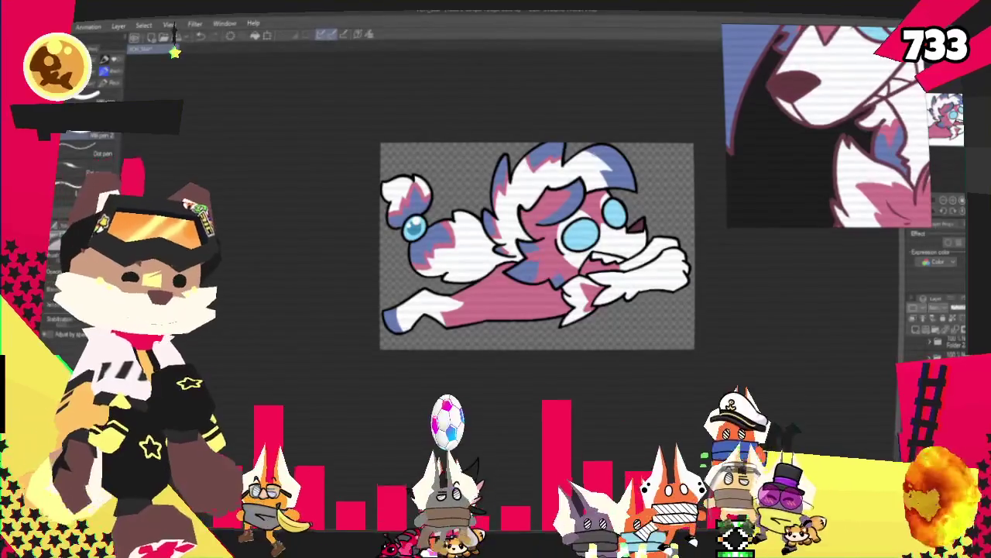
pyautogui.scroll(1, 633, 169)
pyautogui.scroll(1, 632, 169)
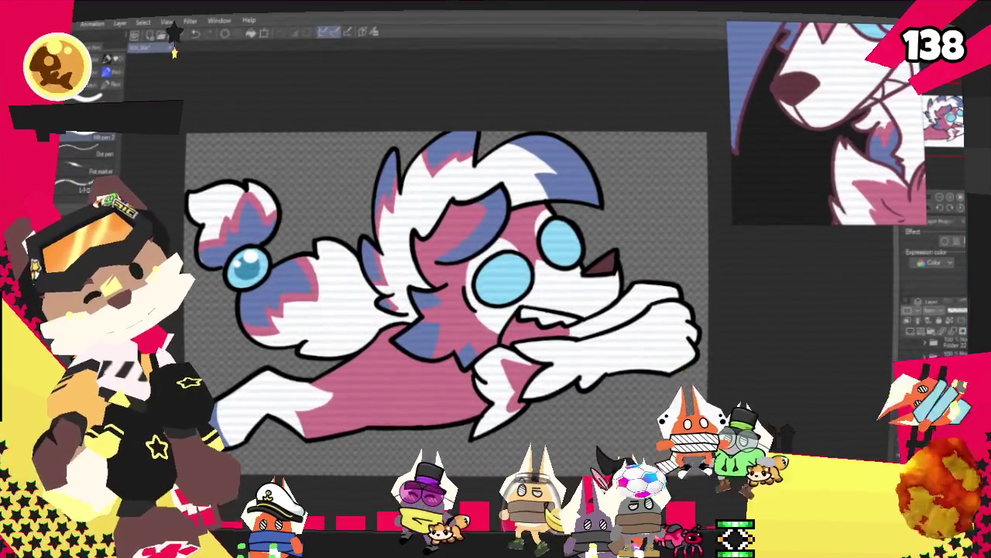
pyautogui.scroll(1, 217, 269)
pyautogui.scroll(1, 218, 269)
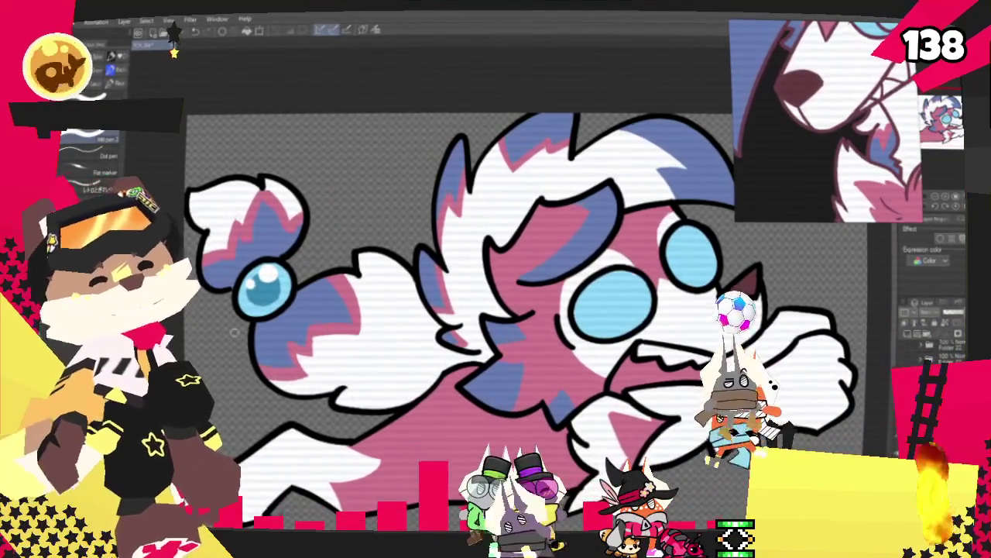
pyautogui.hotkey('ctrl', '-')
pyautogui.hotkey('ctrl', '-')
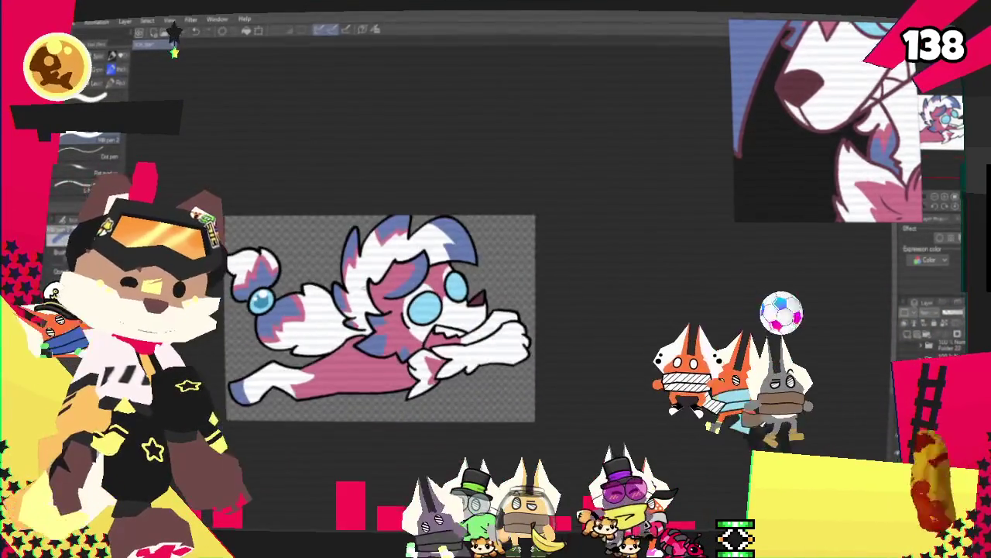
pyautogui.click(62, 21)
pyautogui.moveTo(116, 151)
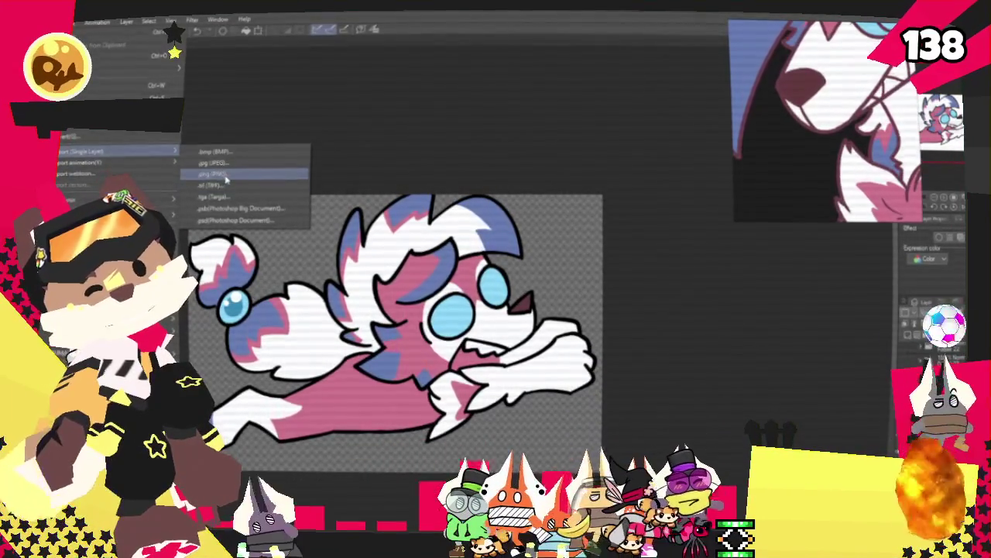
# Step: Export the drawing as a single-layer .png (PNG) image
pyautogui.click(284, 177)
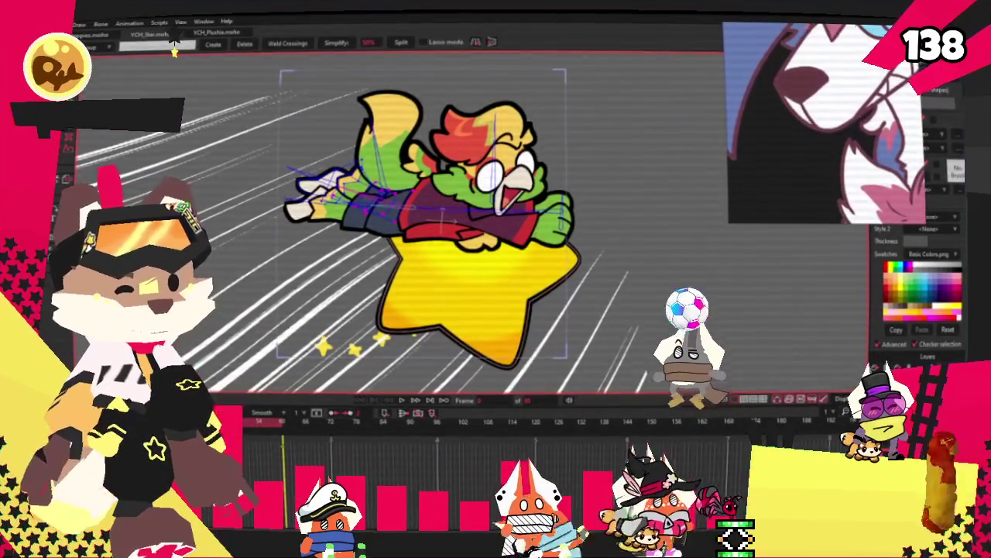
# Step: Replace the character image layer's source with the Flan character image
pyautogui.press('m')
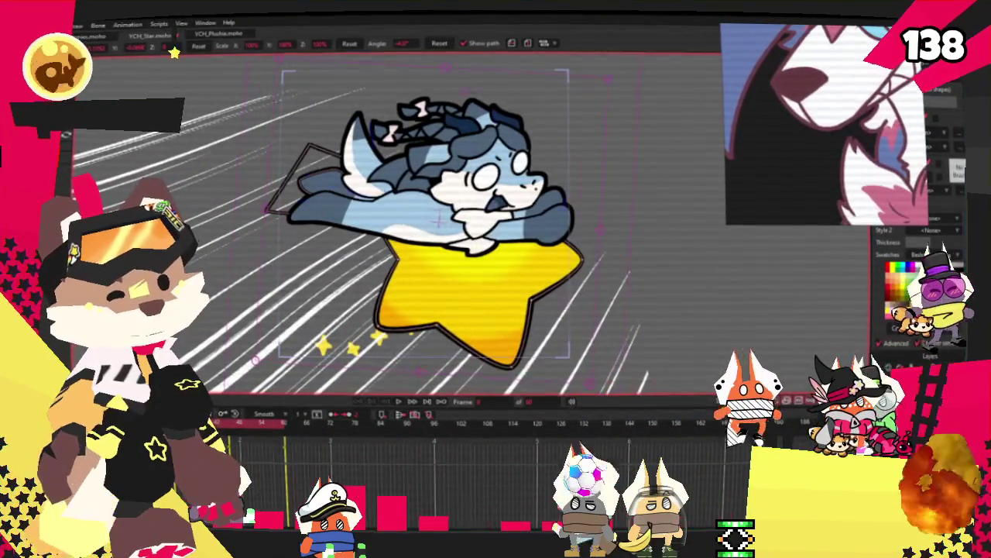
pyautogui.doubleClick(864, 342)
pyautogui.click(581, 81)
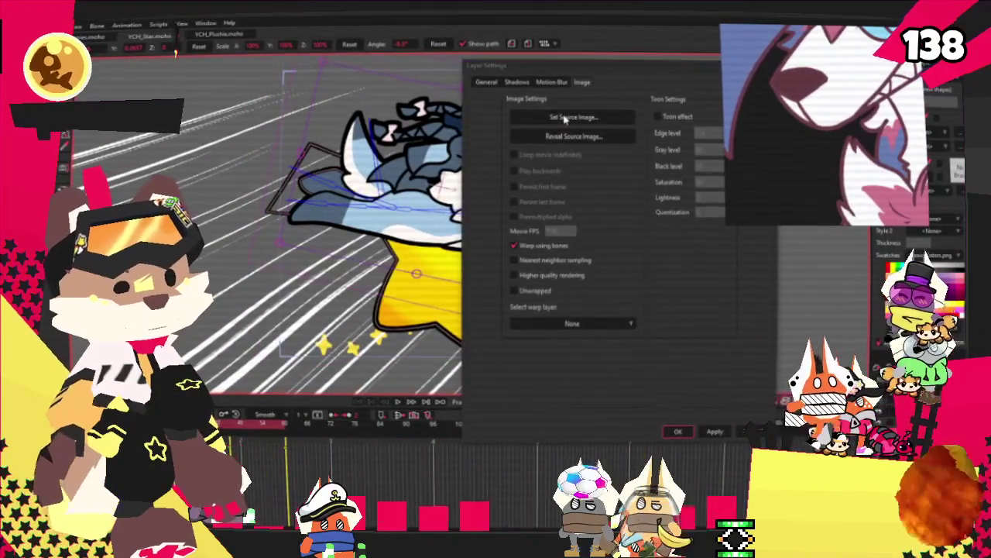
pyautogui.click(573, 117)
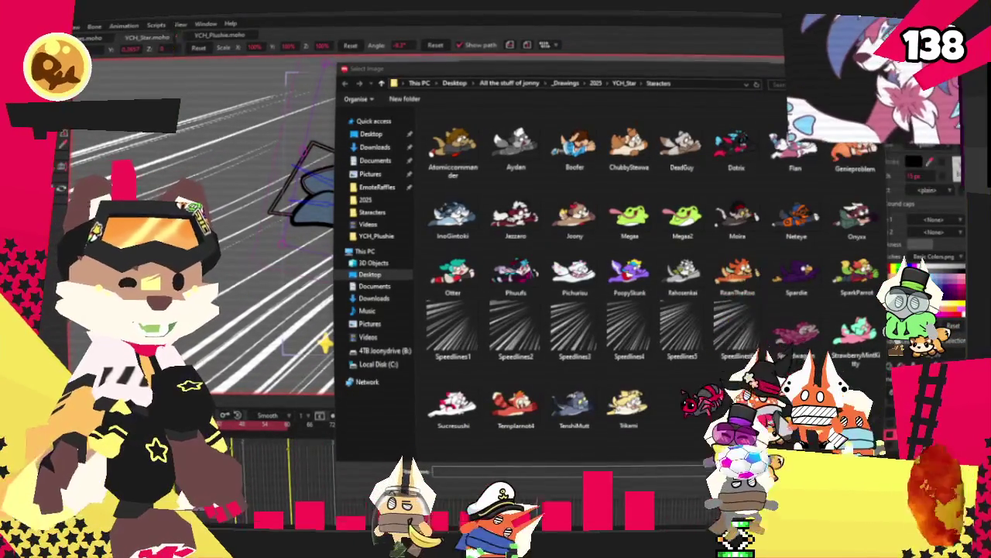
pyautogui.click(788, 163)
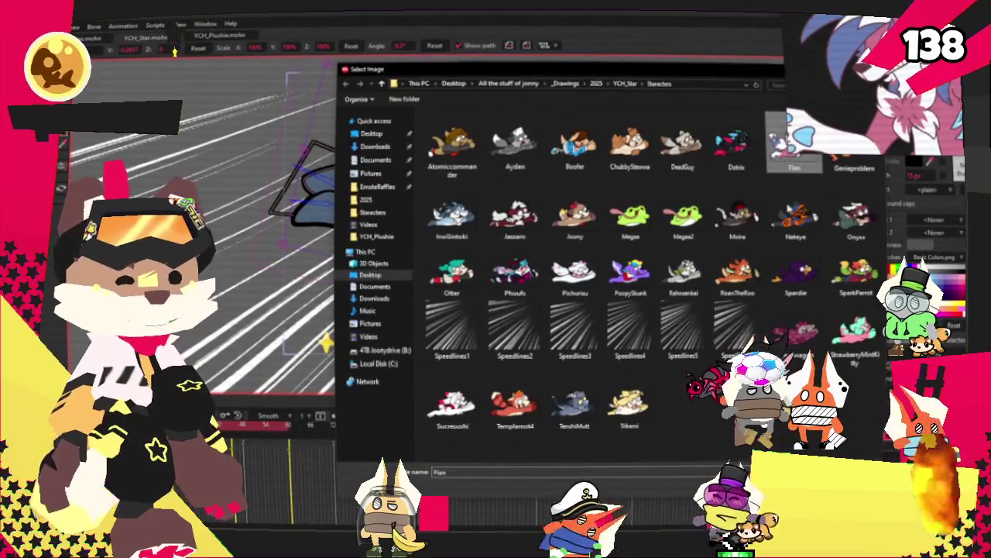
pyautogui.press('Return')
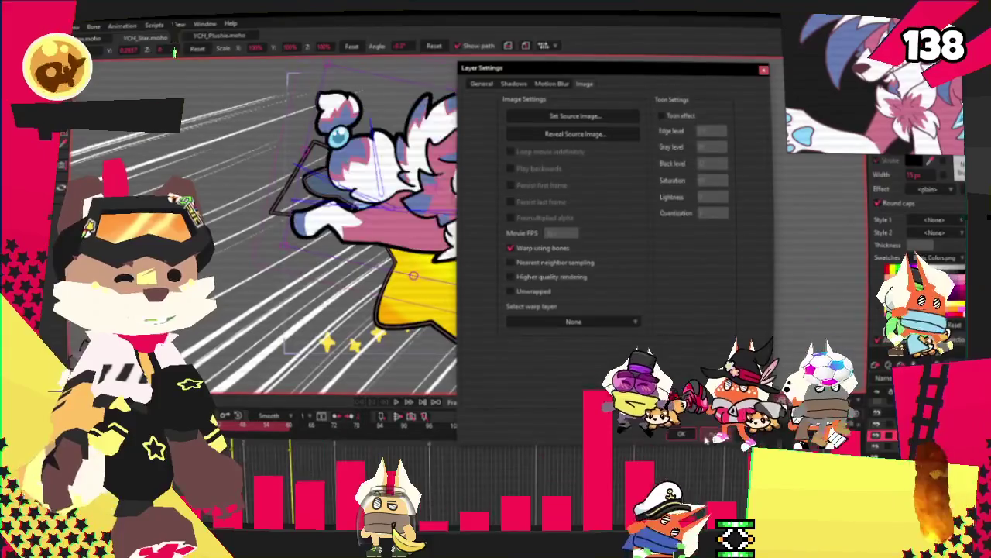
pyautogui.press('Return')
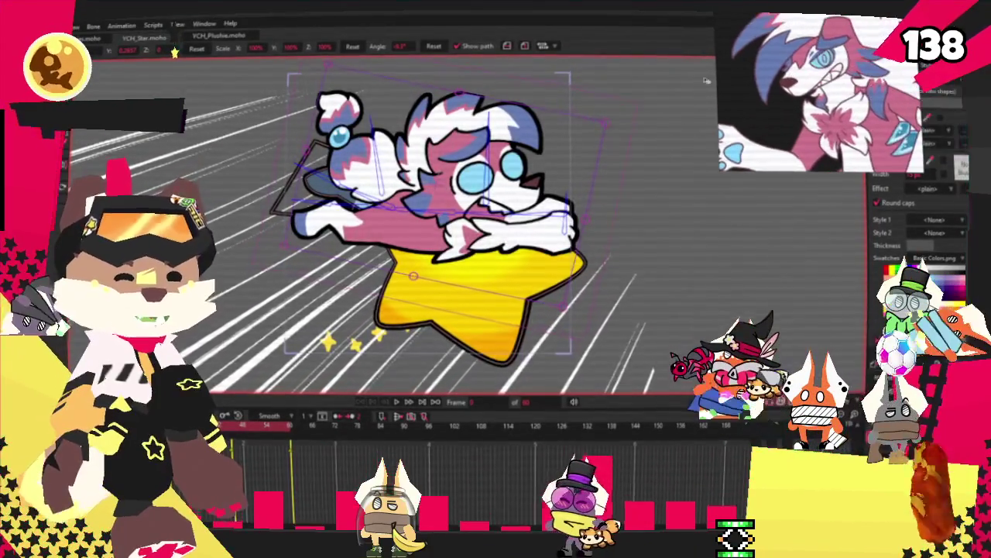
# Step: Play the wolf-on-star animation from the timeline to preview the motion
pyautogui.scroll(2, 515, 89)
pyautogui.scroll(2, 515, 89)
pyautogui.scroll(2, 515, 90)
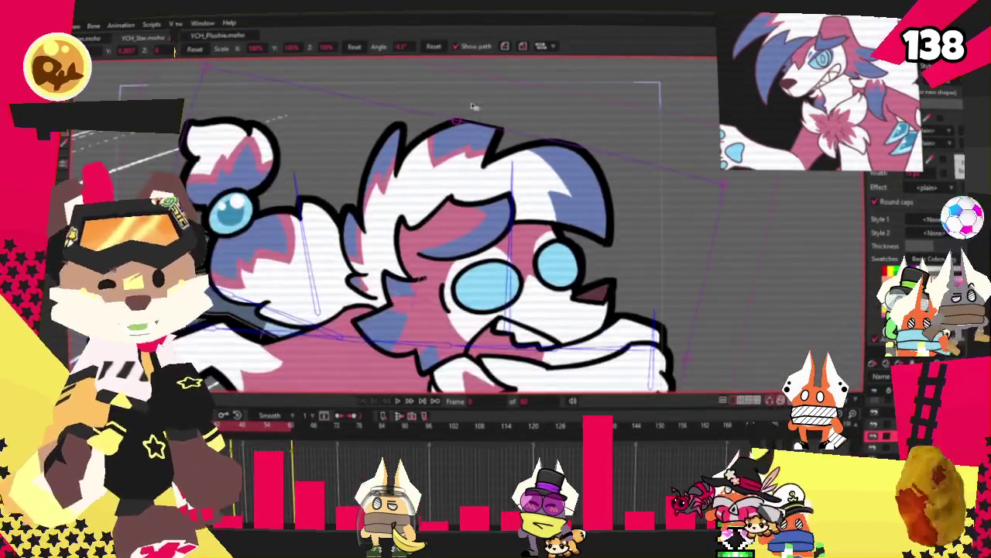
pyautogui.scroll(-3, 474, 107)
pyautogui.scroll(3, 404, 165)
pyautogui.scroll(-3, 405, 165)
pyautogui.scroll(2, 465, 155)
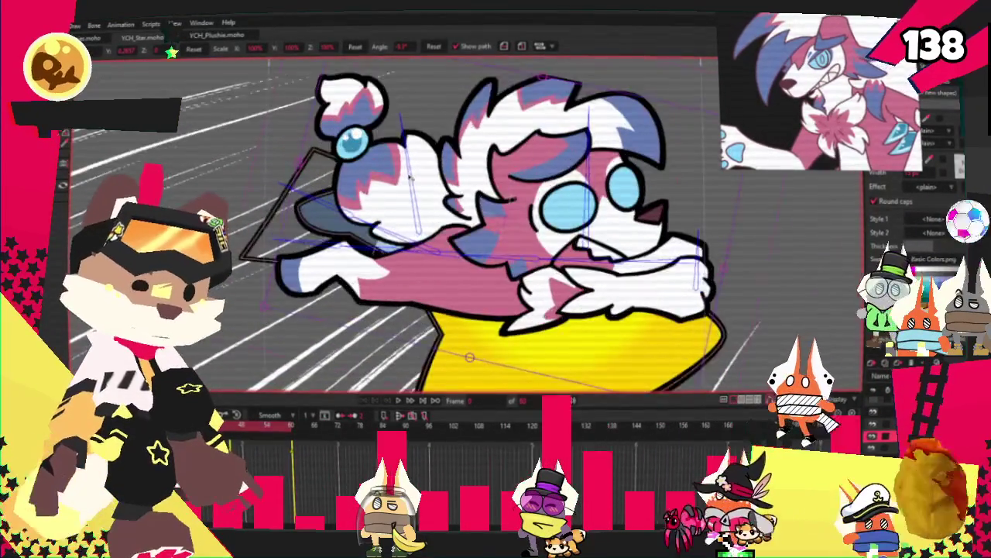
pyautogui.scroll(-1, 594, 157)
pyautogui.scroll(-3, 594, 157)
pyautogui.scroll(3, 651, 149)
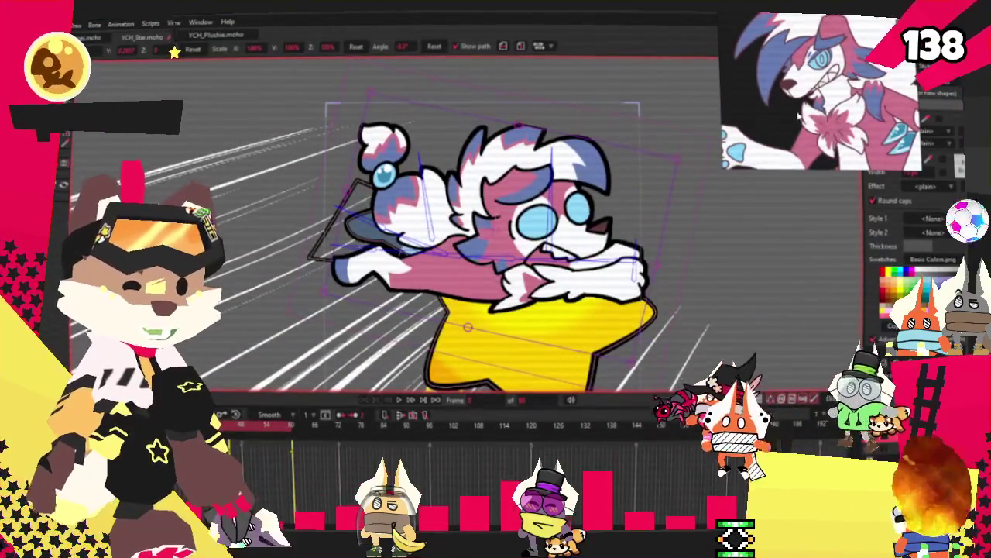
pyautogui.scroll(2, 654, 148)
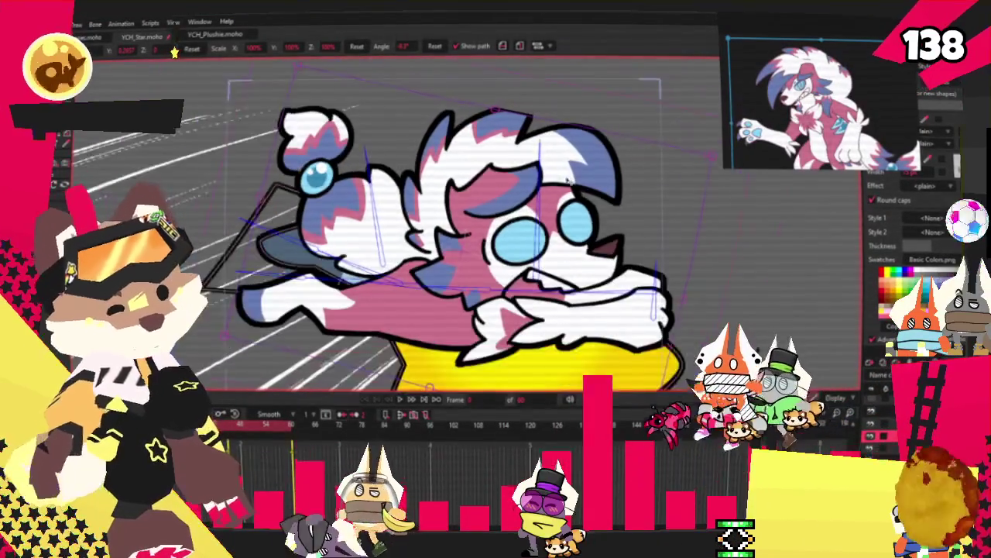
pyautogui.scroll(-3, 655, 148)
pyautogui.scroll(-1, 655, 148)
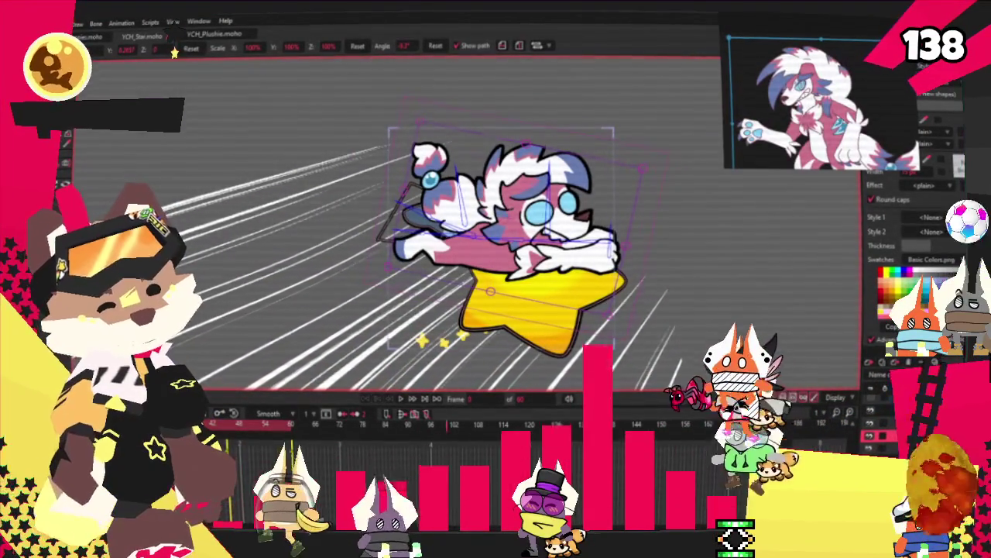
pyautogui.click(402, 397)
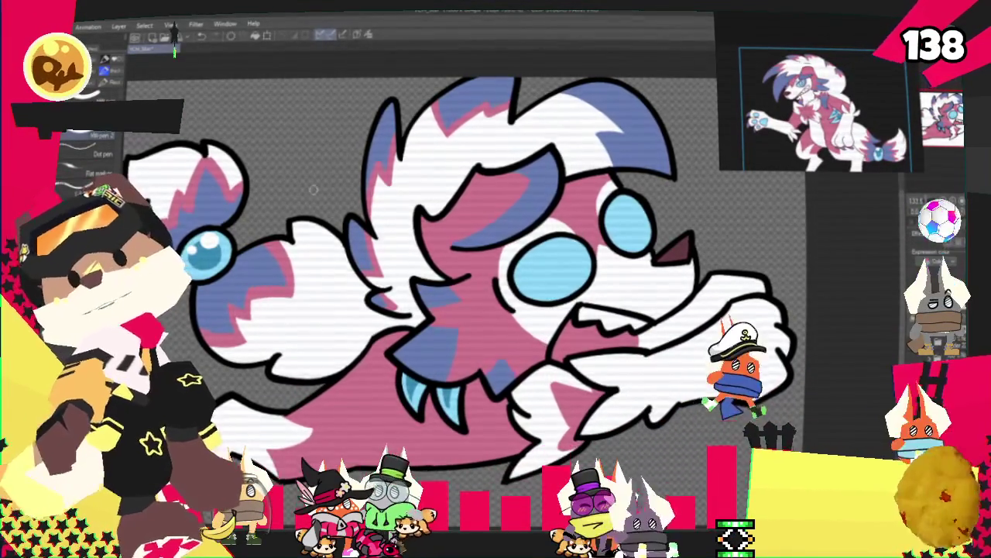
# Step: Zoom out to fit the whole flat-coloured wolf drawing in the window
pyautogui.hotkey('ctrl', '-')
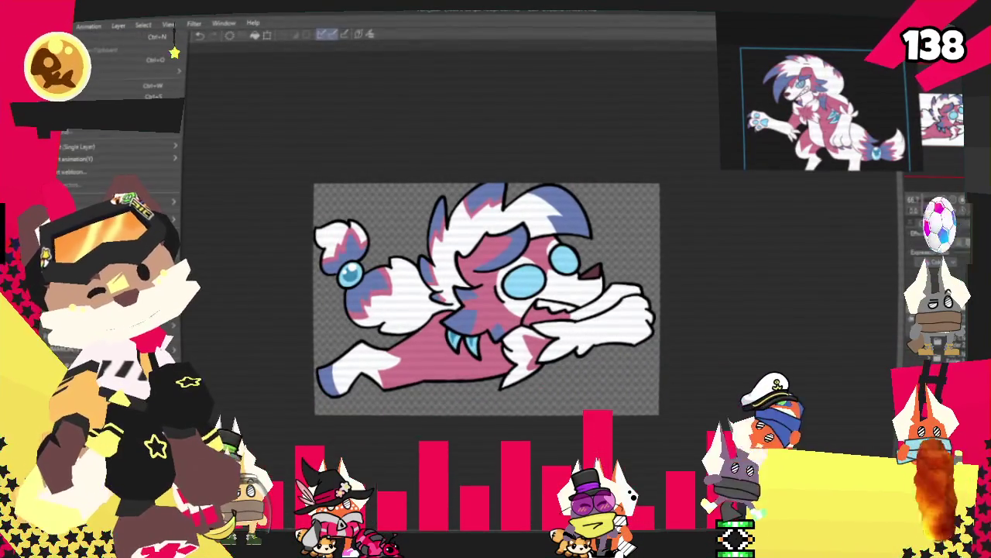
# Step: Choose an image format for exporting the wolf drawing, then switch to point selection in Moho
pyautogui.moveTo(109, 147)
pyautogui.click(208, 179)
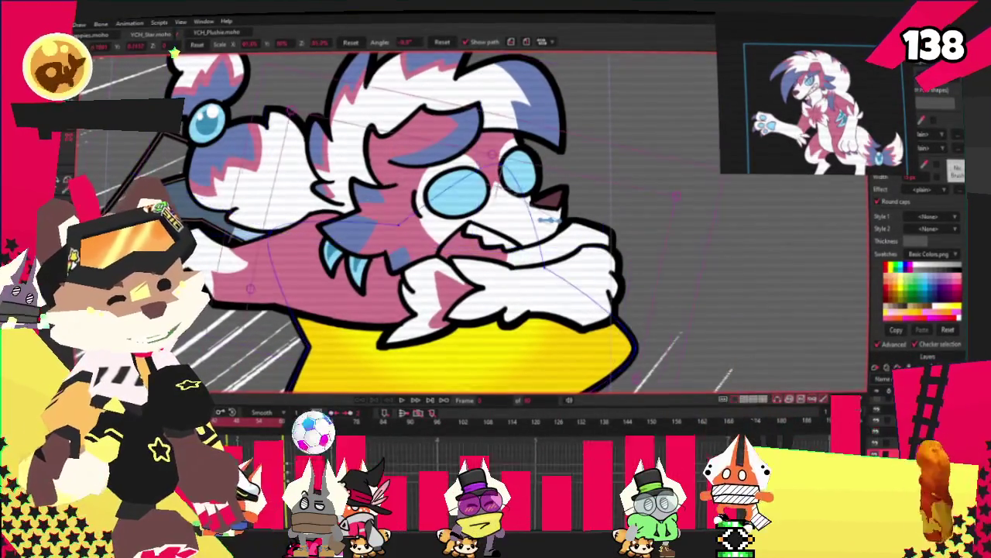
pyautogui.click(77, 157)
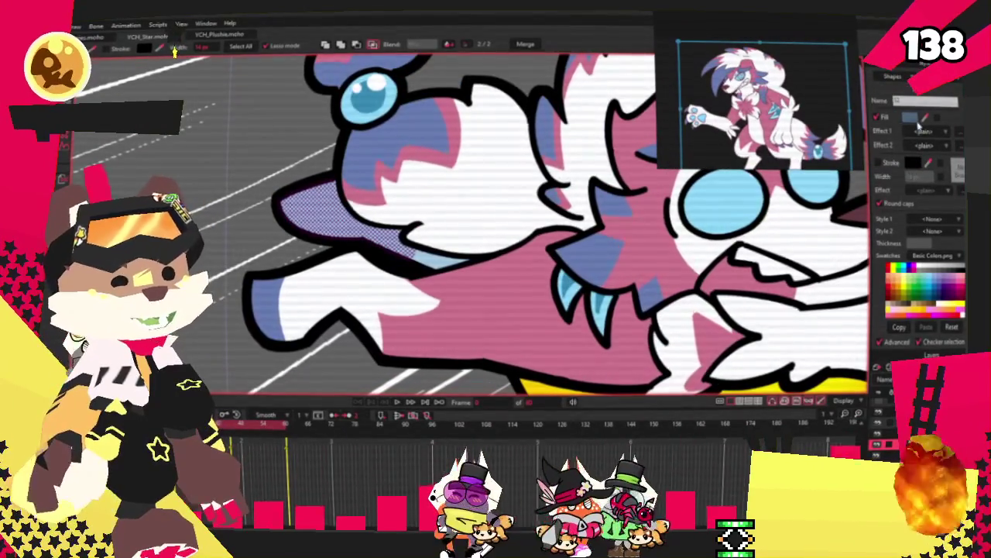
# Step: Select the fur and body shapes, then draw a test rectangle by the head, strip its outline and delete it
pyautogui.click(434, 260)
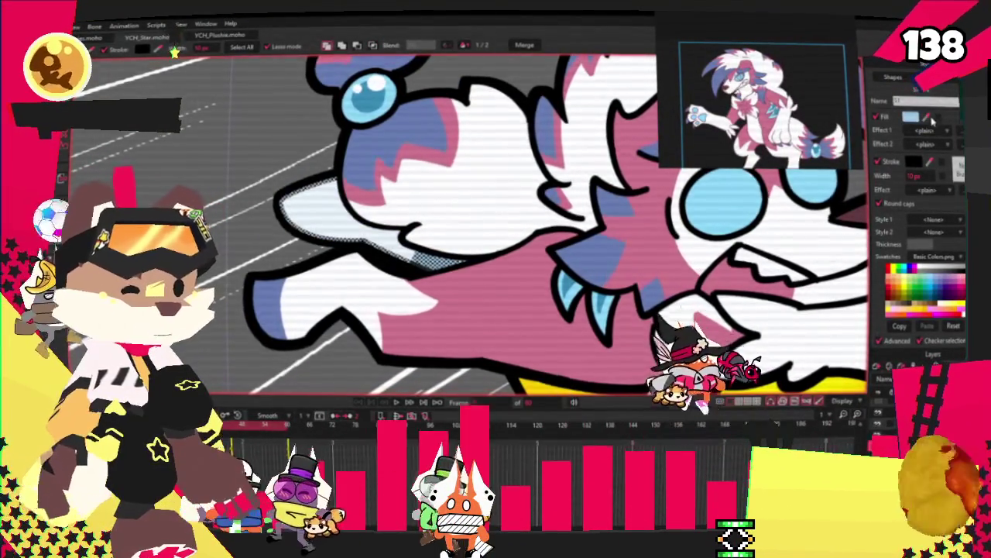
pyautogui.click(502, 334)
pyautogui.press('r')
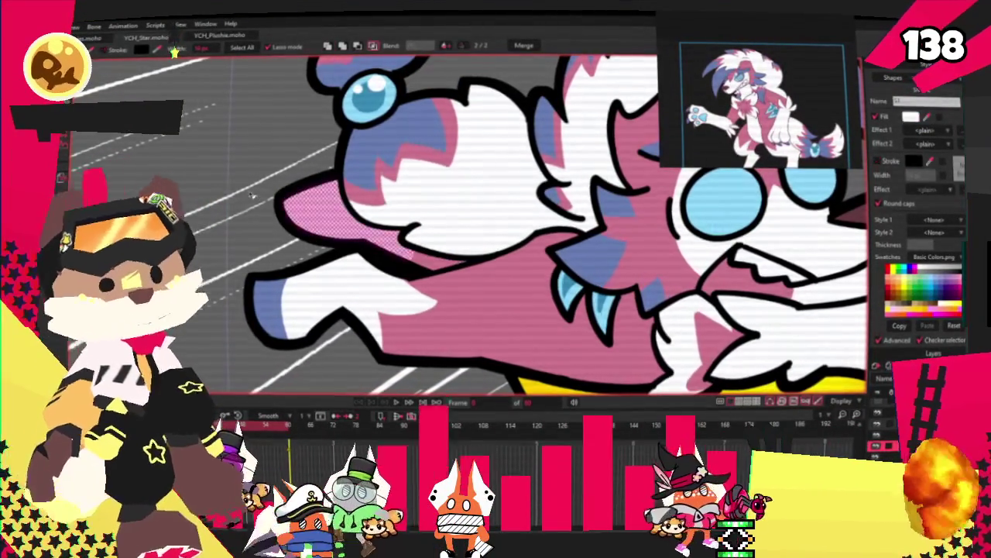
pyautogui.moveTo(231, 160); pyautogui.dragTo(314, 248)
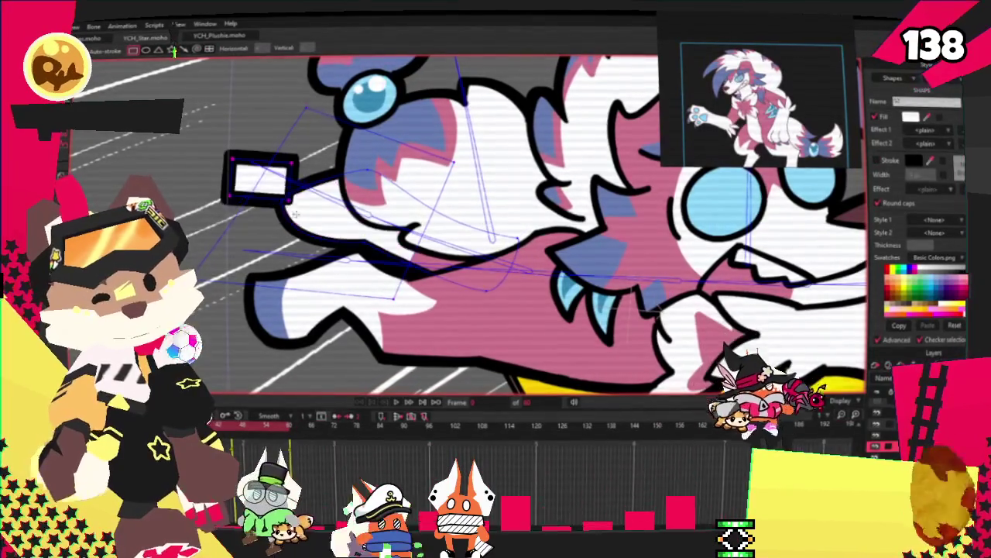
pyautogui.press('q')
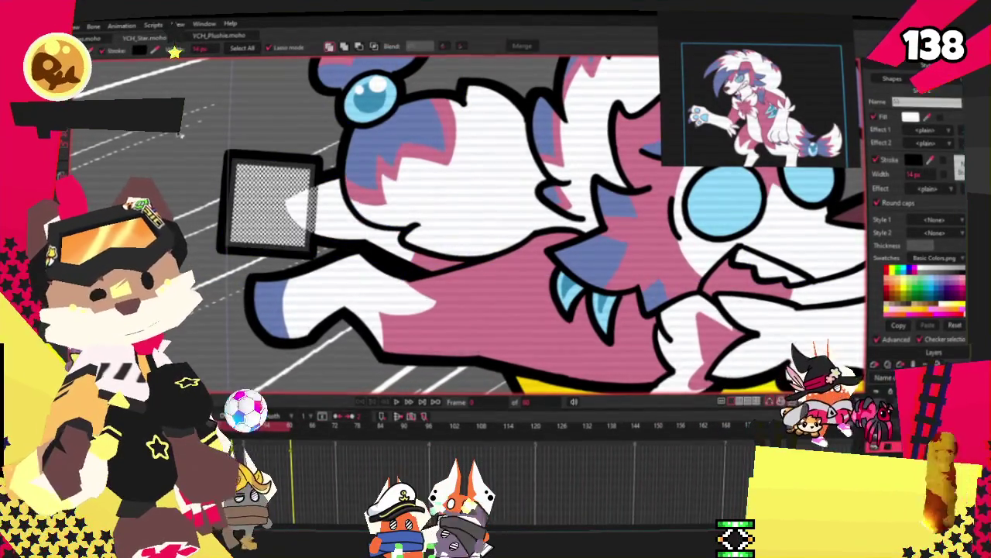
pyautogui.click(103, 52)
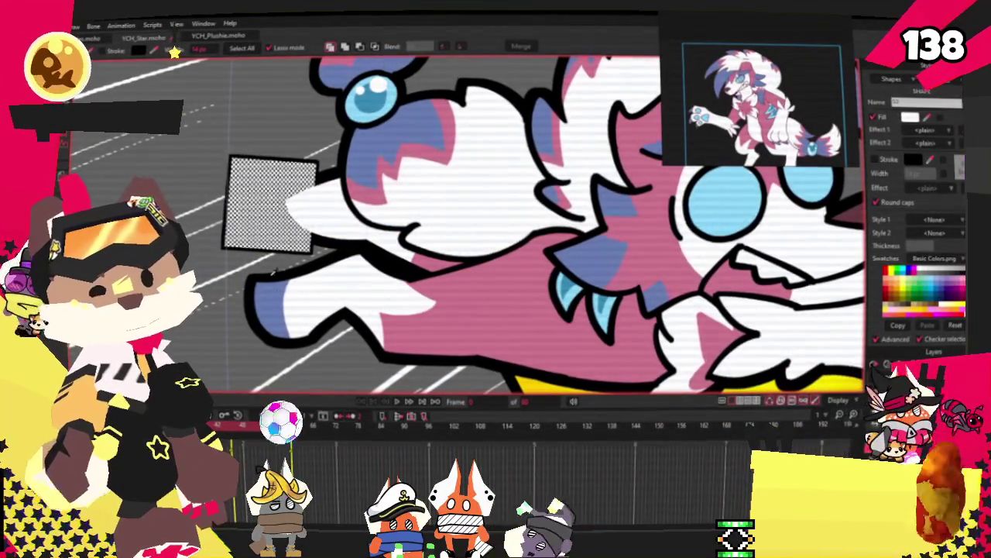
pyautogui.press('Delete')
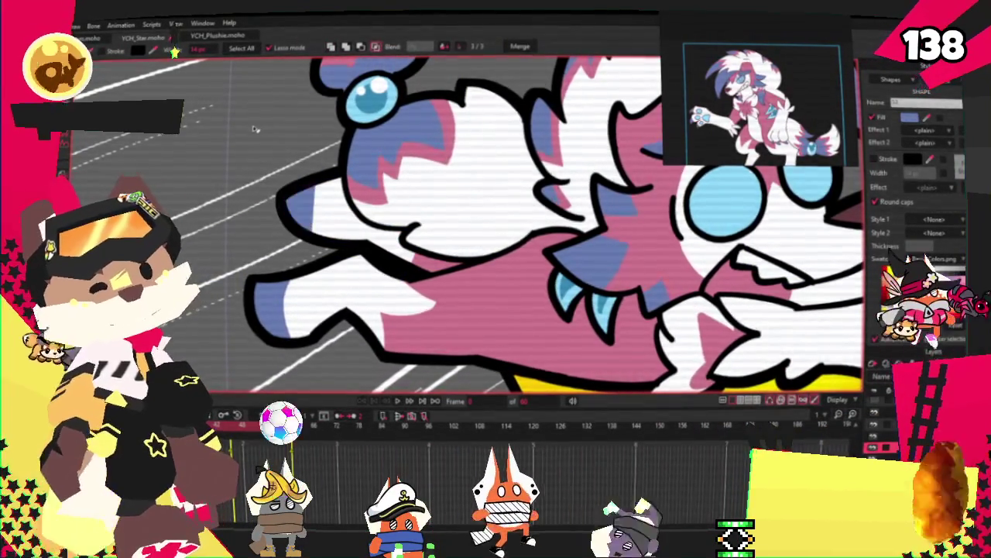
# Step: Zoom in on the jaw and arm and nudge the selected curve point up and right
pyautogui.press('t')
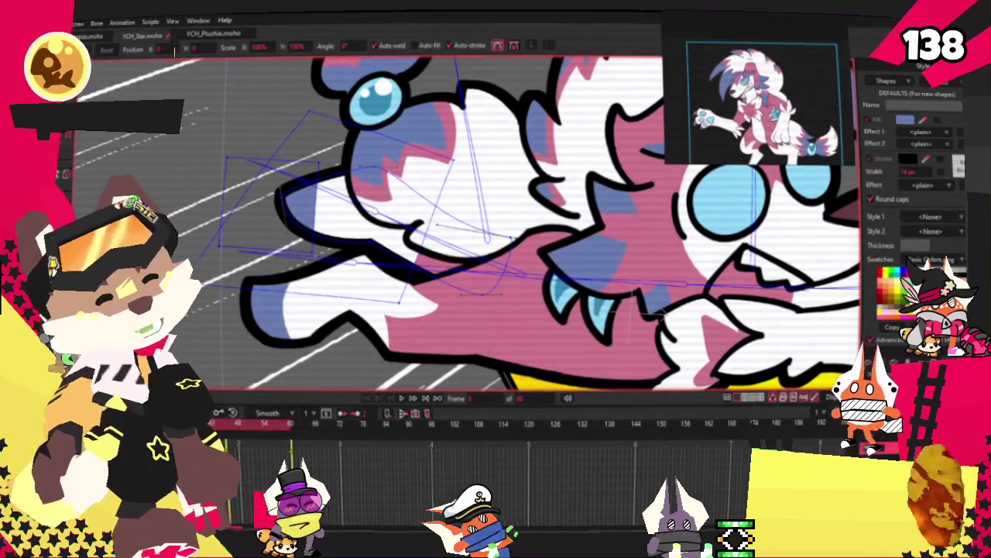
pyautogui.scroll(2, 319, 159)
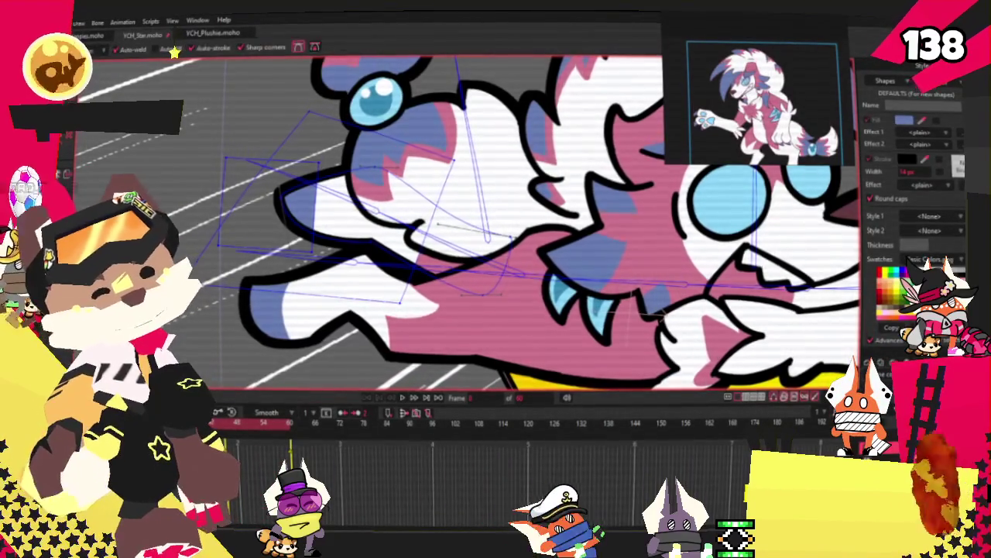
pyautogui.scroll(2, 319, 159)
pyautogui.scroll(2, 318, 158)
pyautogui.scroll(2, 318, 159)
pyautogui.scroll(2, 318, 159)
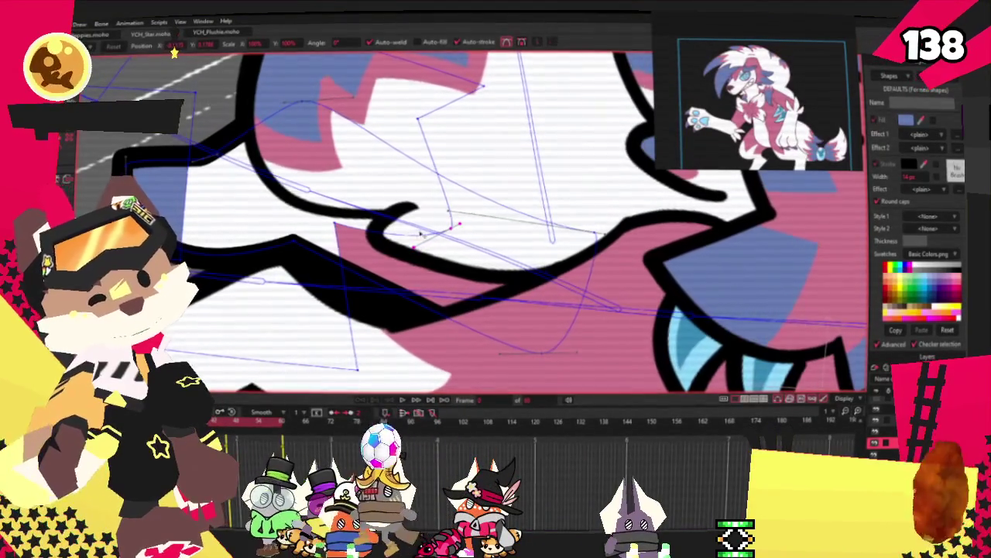
pyautogui.hotkey('ctrl', 'Right')
pyautogui.hotkey('ctrl', 'Right')
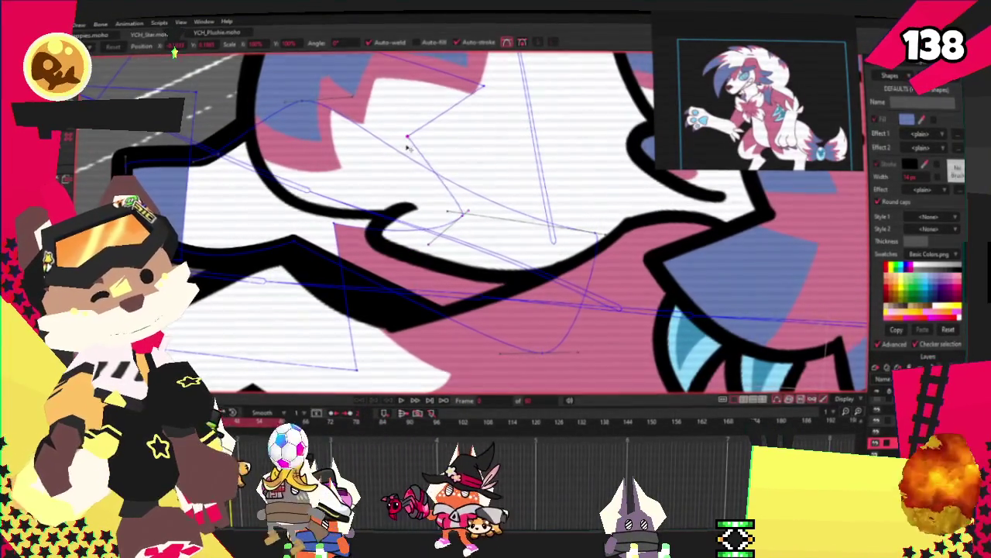
pyautogui.scroll(-3, 358, 284)
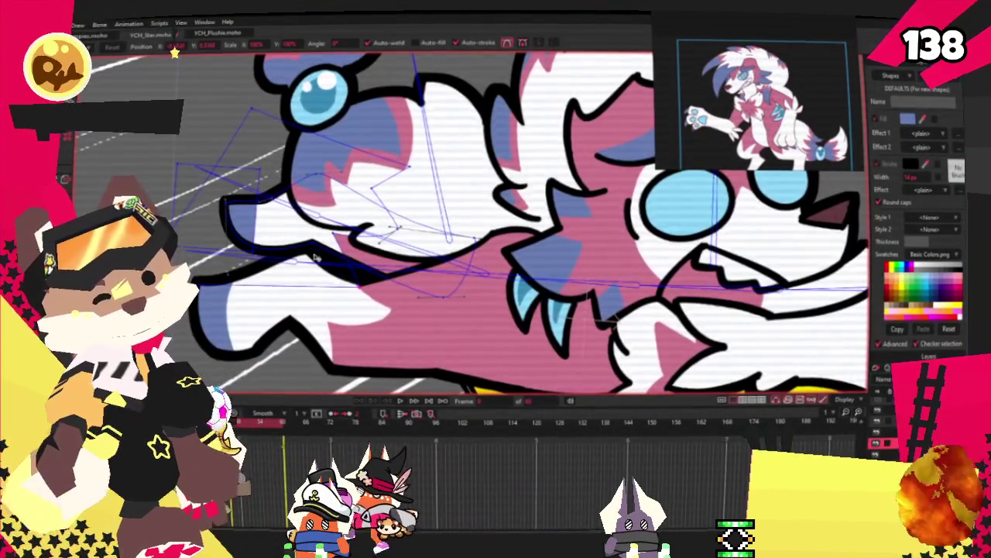
pyautogui.scroll(-3, 320, 264)
pyautogui.scroll(4, 310, 177)
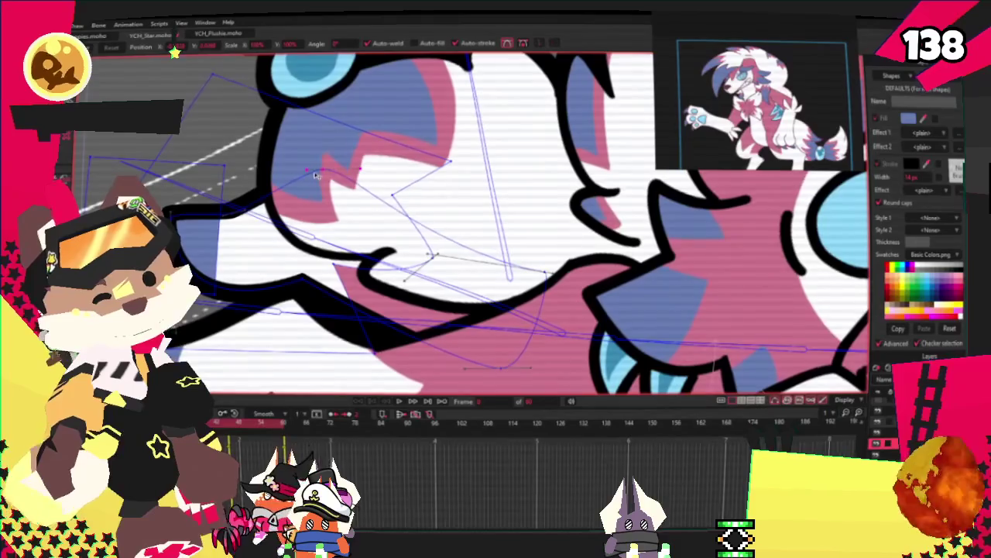
pyautogui.scroll(-3, 247, 217)
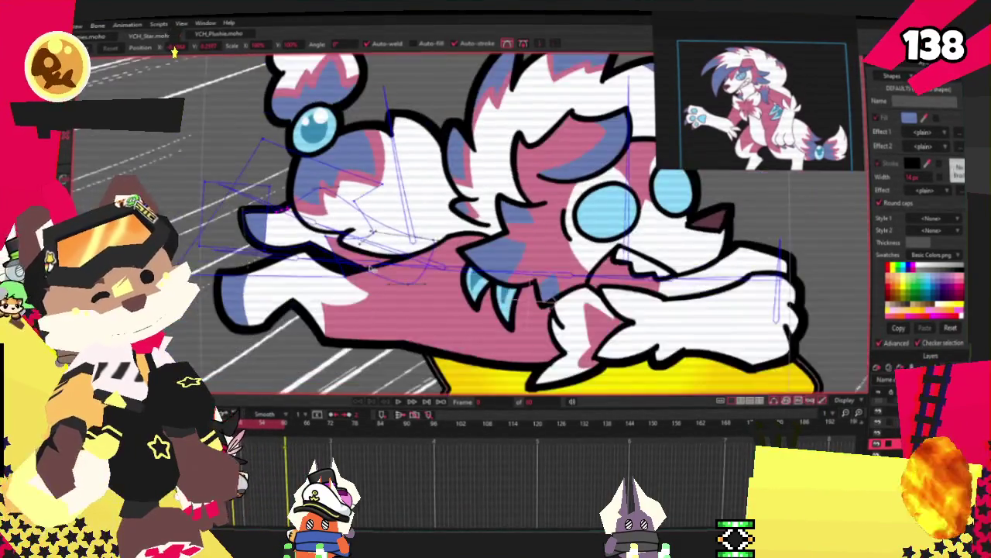
pyautogui.scroll(4, 246, 217)
pyautogui.scroll(1, 390, 382)
pyautogui.scroll(-2, 390, 381)
pyautogui.scroll(-1, 371, 341)
pyautogui.scroll(1, 358, 300)
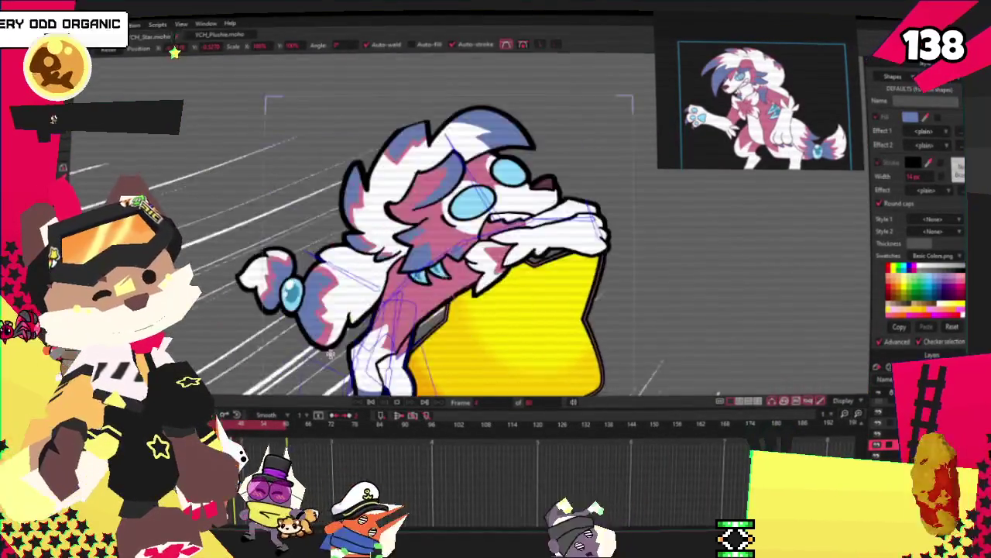
# Step: Step back through the keyframes to the earlier forward-leaning pose
pyautogui.click(370, 405)
pyautogui.click(370, 404)
pyautogui.click(370, 405)
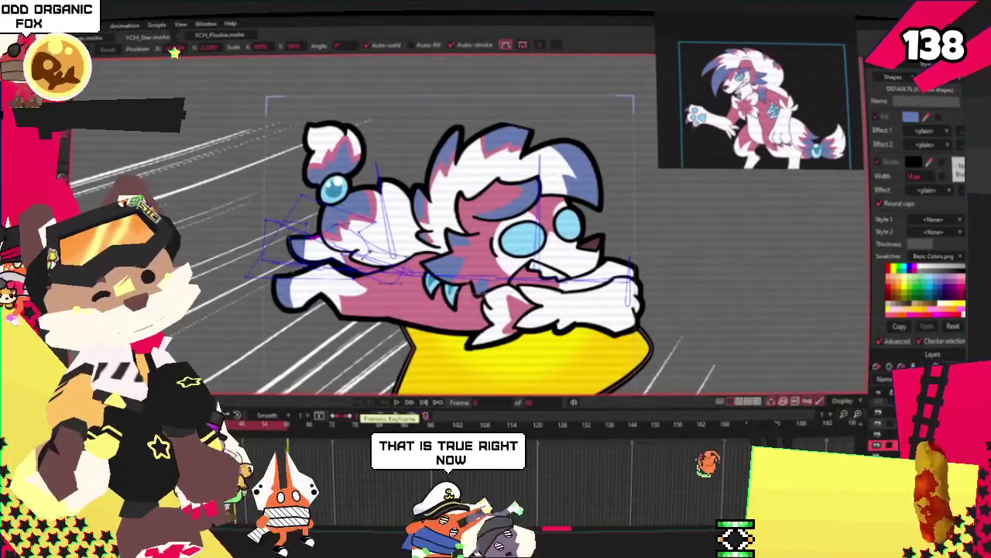
pyautogui.click(370, 404)
pyautogui.click(371, 404)
pyautogui.click(371, 405)
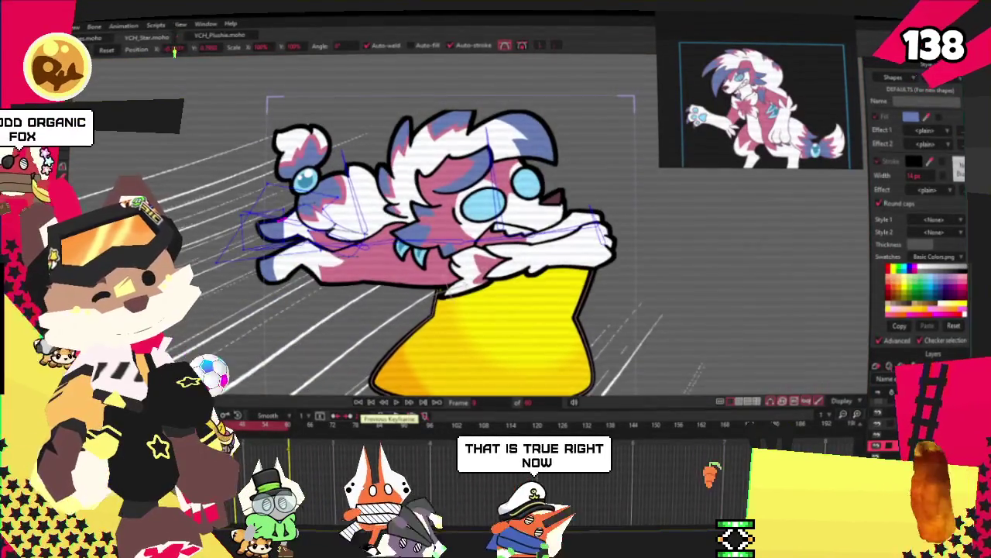
pyautogui.click(370, 404)
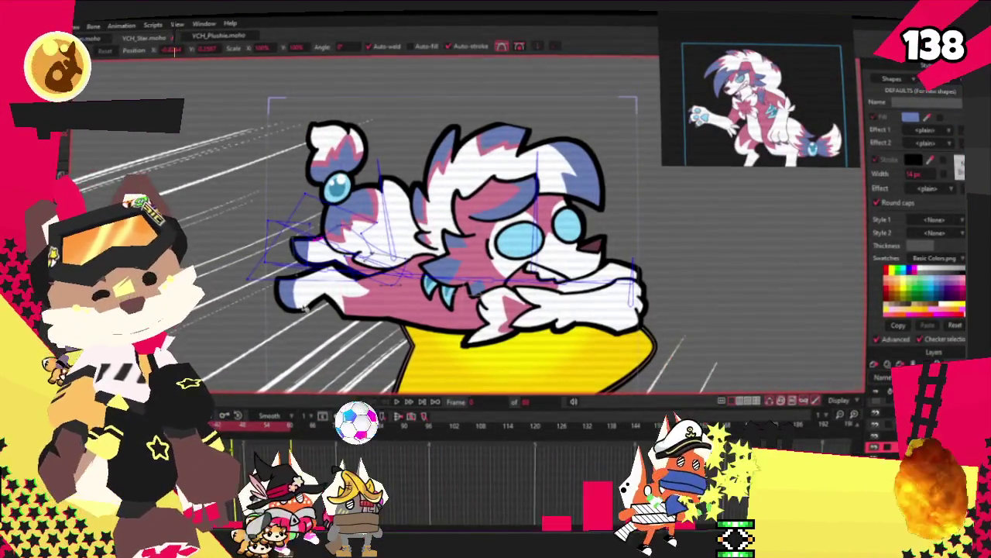
# Step: Select all the arm points and shift them up and to the left
pyautogui.press('g')
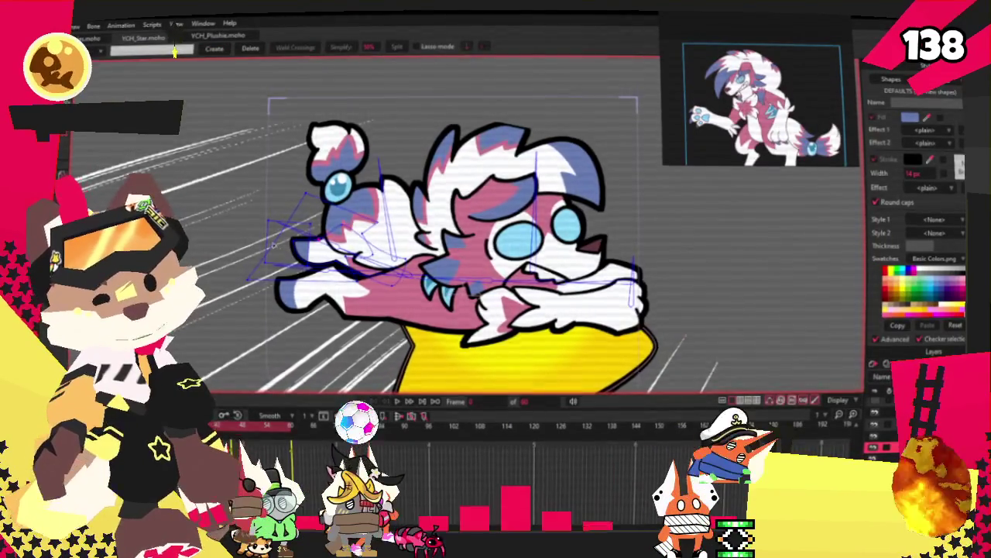
pyautogui.scroll(2, 276, 256)
pyautogui.hotkey('ctrl', 'a')
pyautogui.press('t')
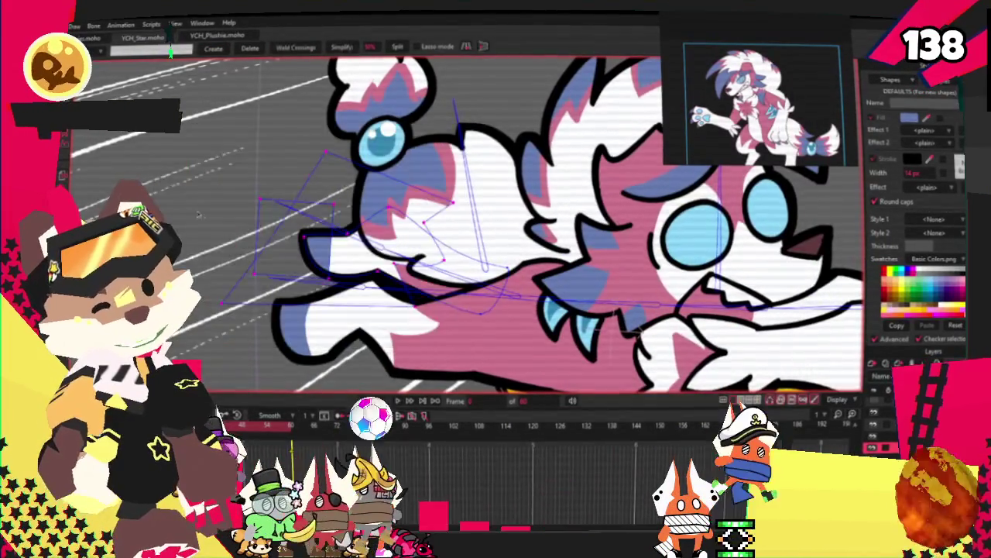
pyautogui.moveTo(283, 245); pyautogui.dragTo(264, 229)
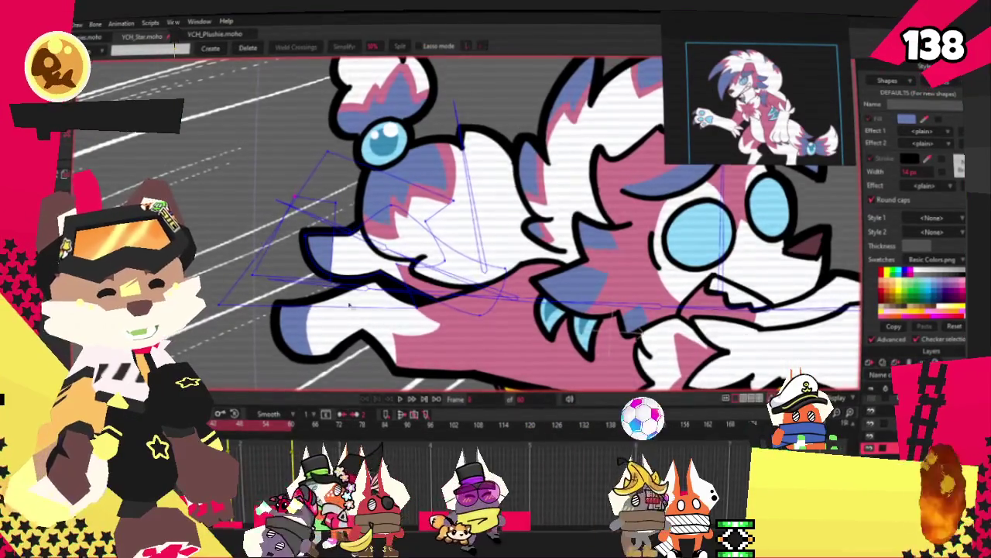
# Step: Cycle through the Select Points, Add Point and Curvature tools, ending on Transform Points zoomed on the arm
pyautogui.press('g')
pyautogui.press('a')
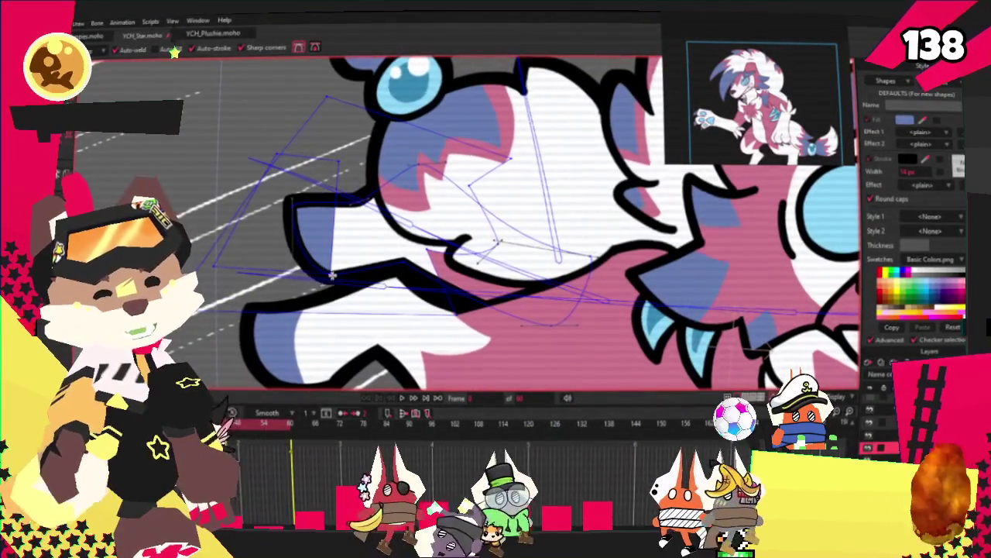
pyautogui.press('c')
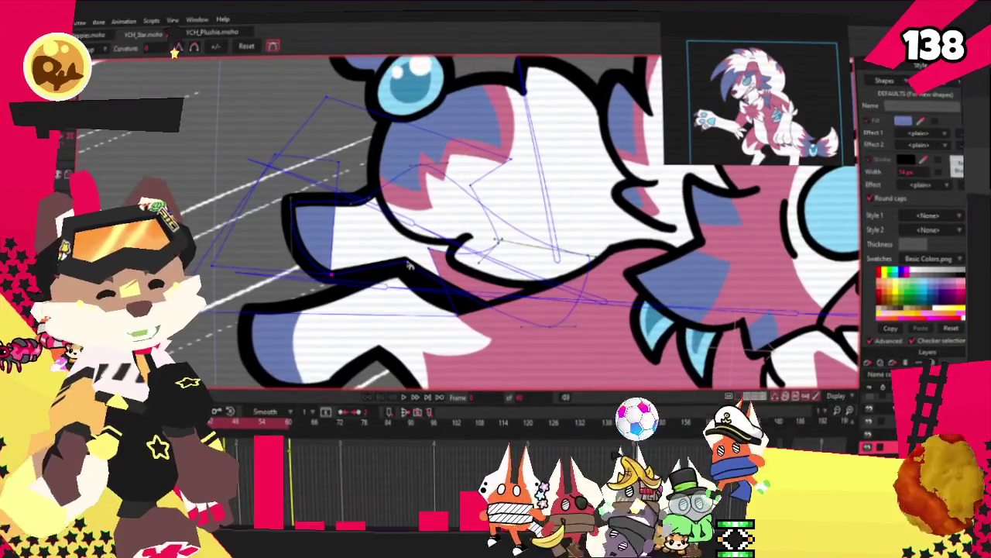
pyautogui.scroll(-3, 410, 266)
pyautogui.scroll(5, 395, 248)
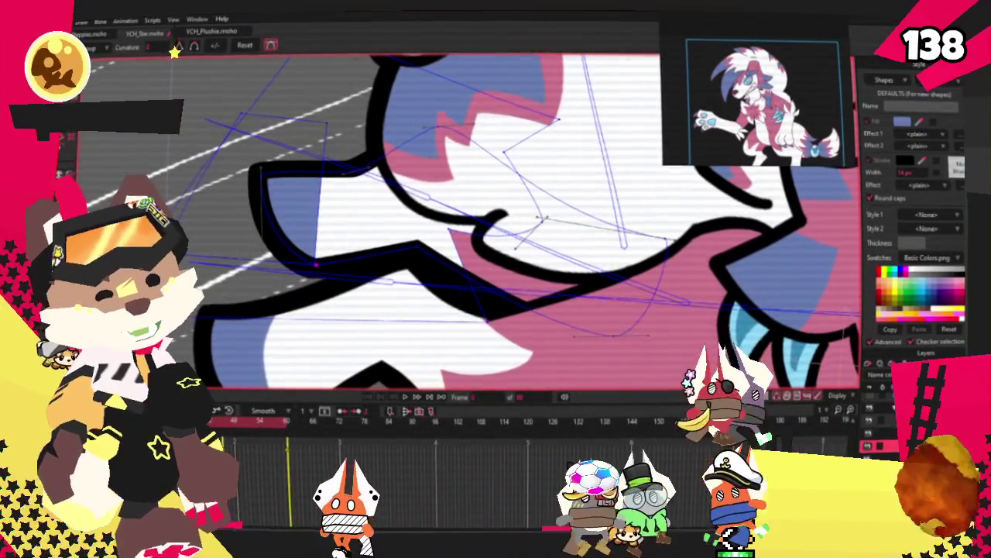
pyautogui.press('t')
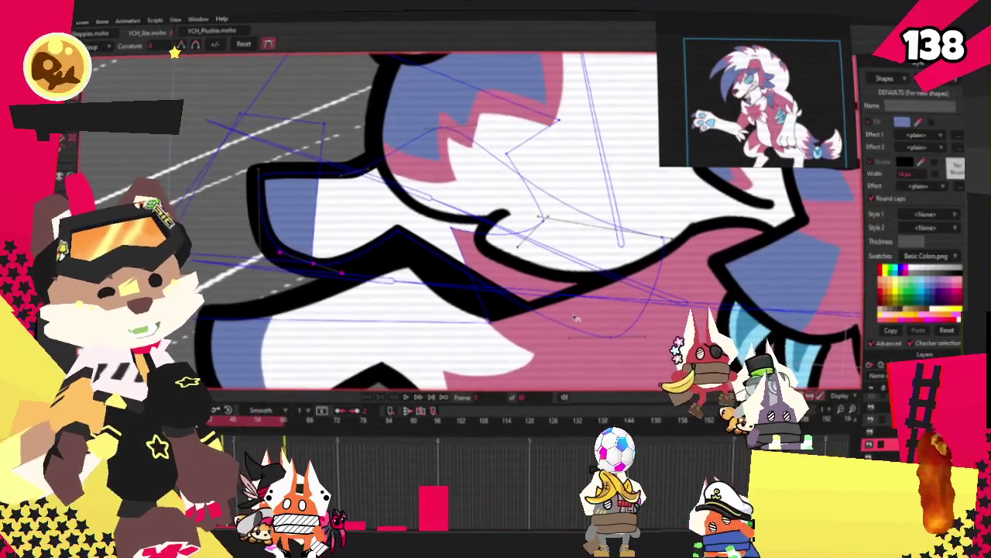
pyautogui.scroll(-2, 250, 255)
pyautogui.scroll(-3, 273, 259)
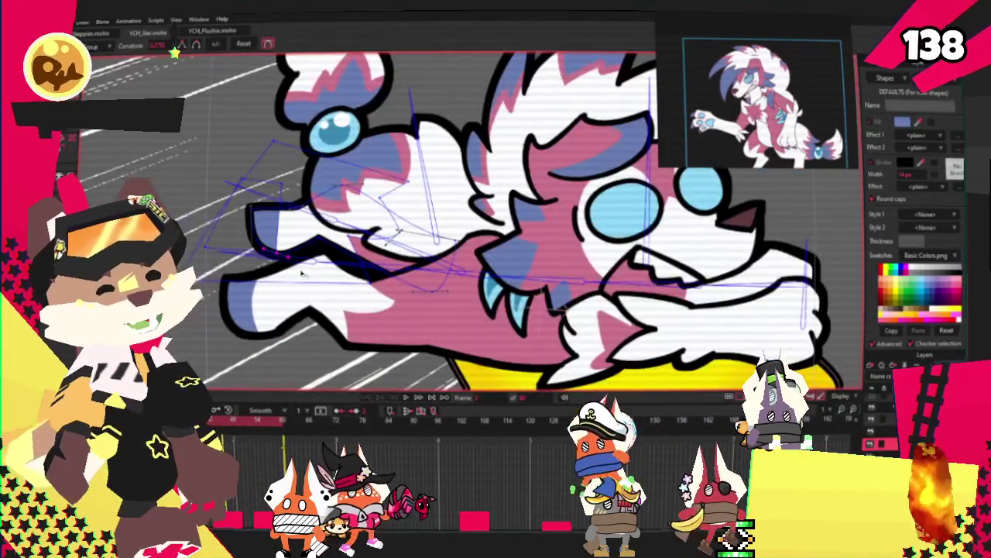
pyautogui.scroll(3, 246, 252)
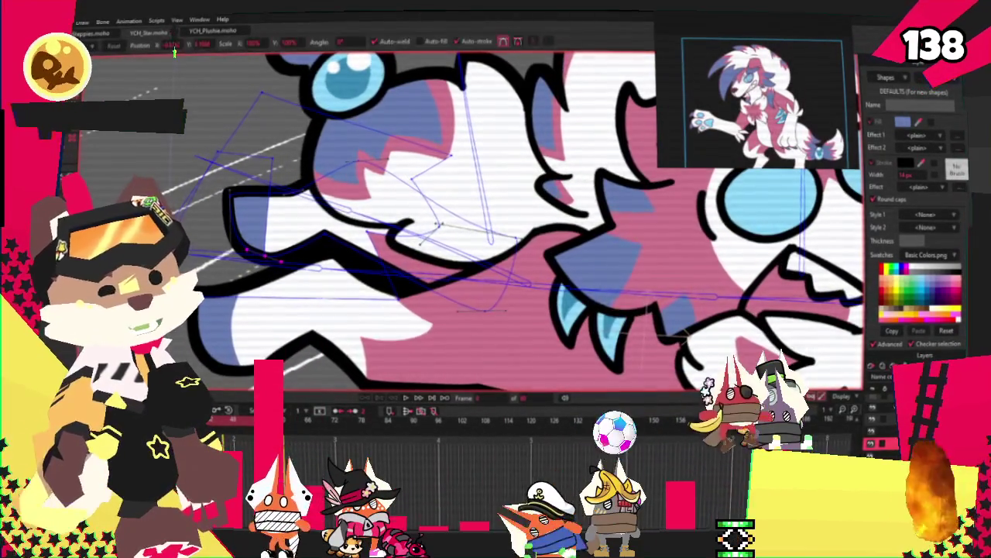
pyautogui.press('t')
pyautogui.scroll(2, 327, 215)
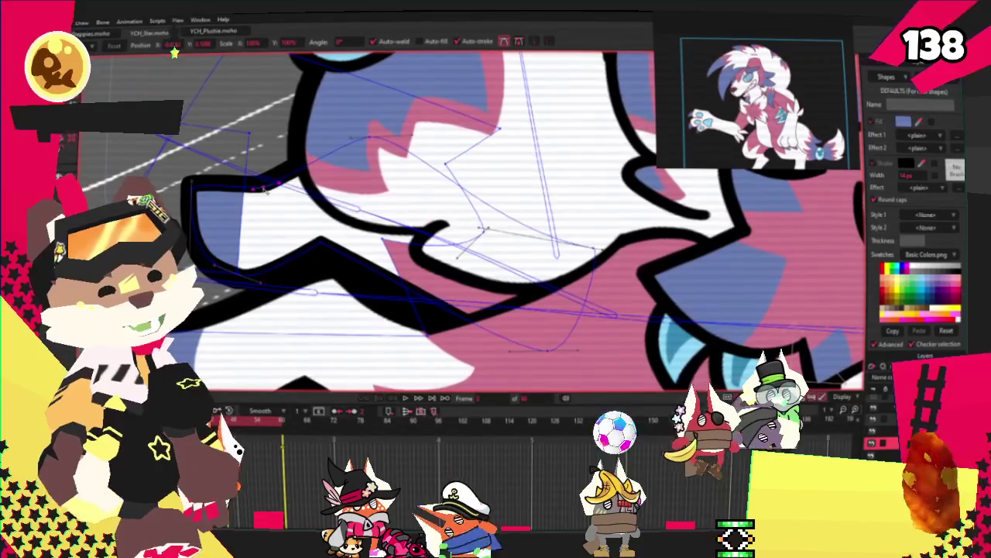
pyautogui.scroll(-2, 253, 194)
pyautogui.scroll(-2, 233, 201)
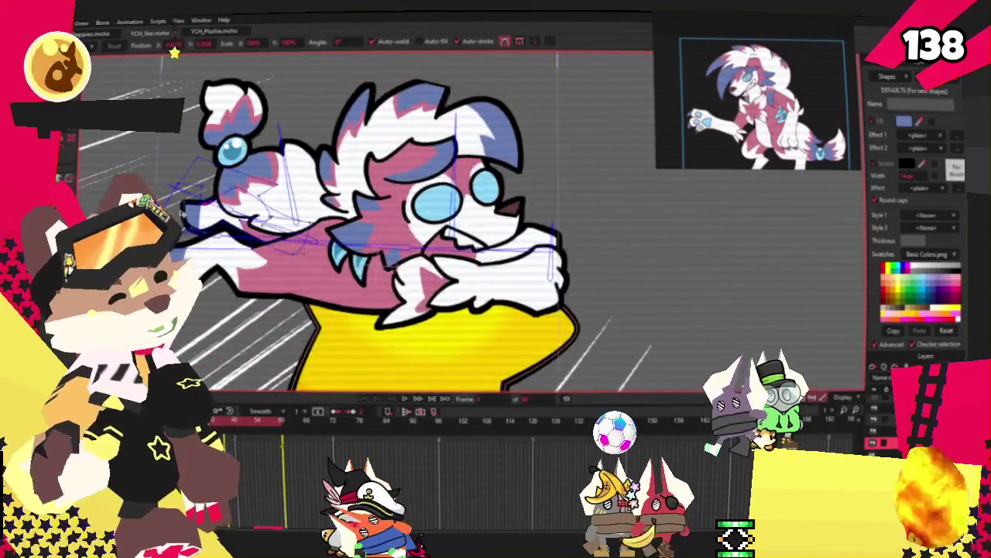
pyautogui.scroll(3, 185, 217)
pyautogui.scroll(3, 243, 214)
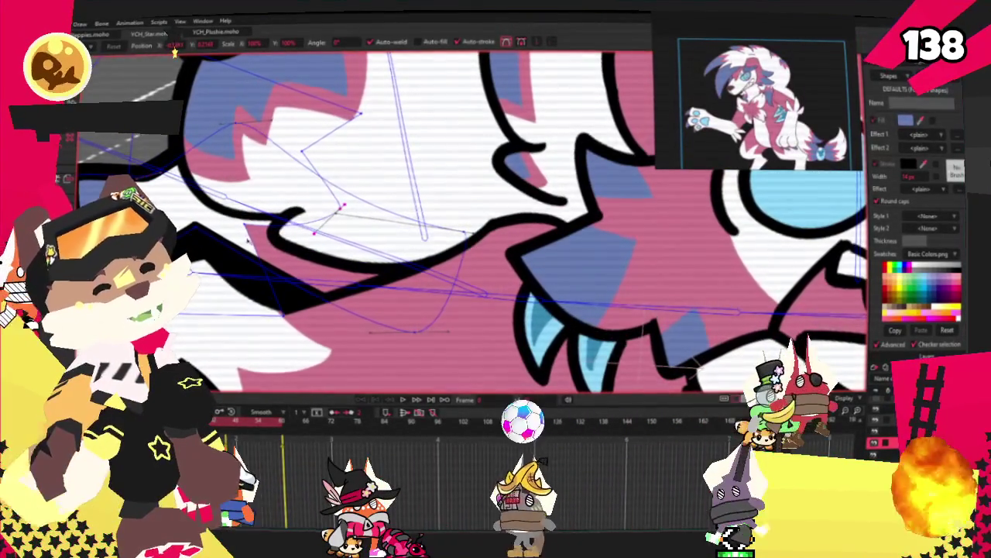
pyautogui.scroll(-2, 227, 231)
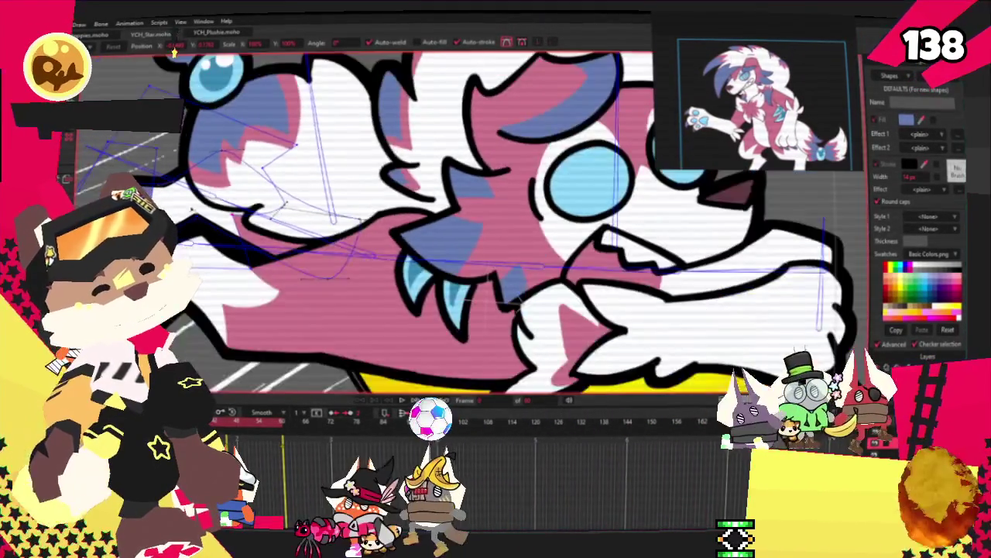
pyautogui.scroll(3, 227, 224)
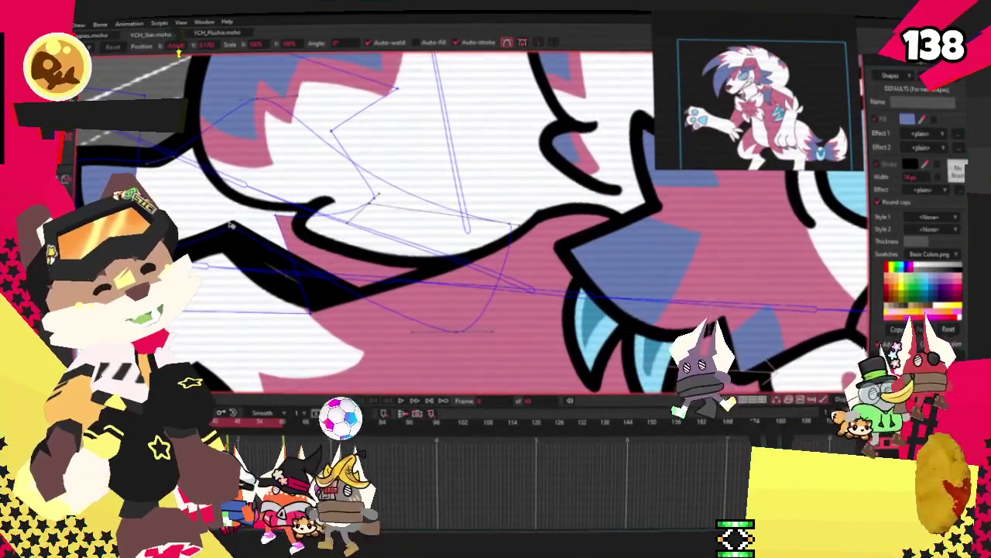
pyautogui.scroll(-2, 232, 221)
pyautogui.scroll(2, 263, 212)
pyautogui.scroll(-1, 265, 210)
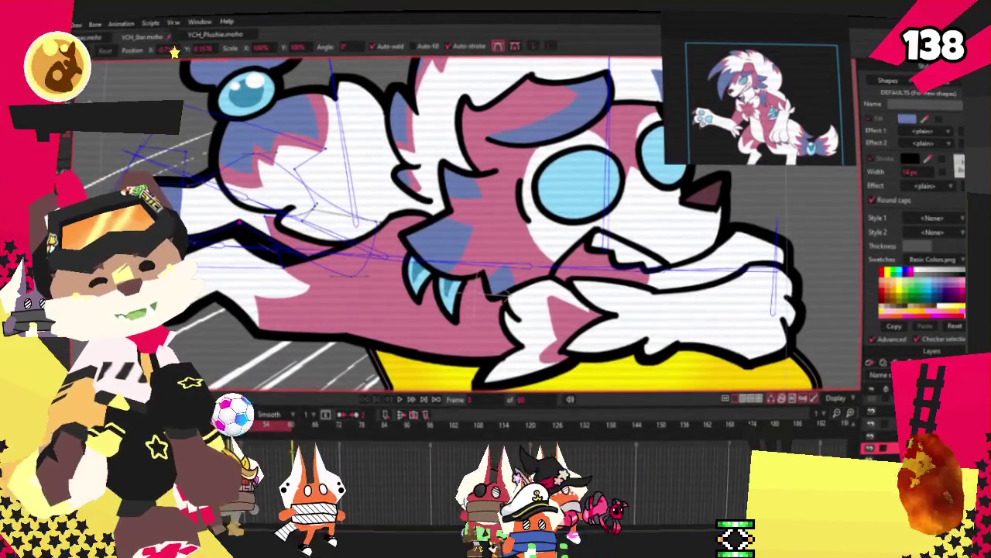
# Step: Pan across the arm and jaw, cycling Curvature and Transform Points before choosing Select Bone
pyautogui.moveTo(321, 215); pyautogui.dragTo(406, 180)
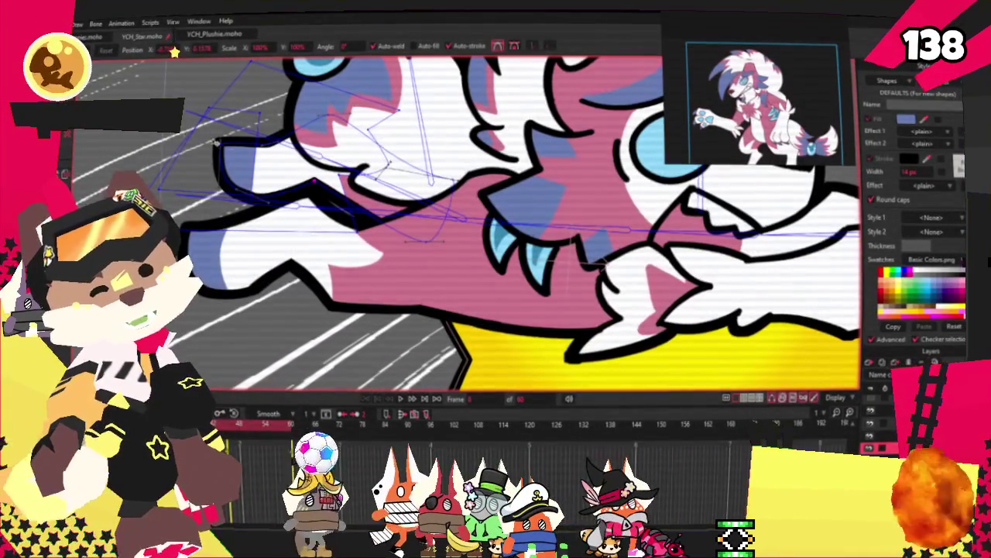
pyautogui.press('c')
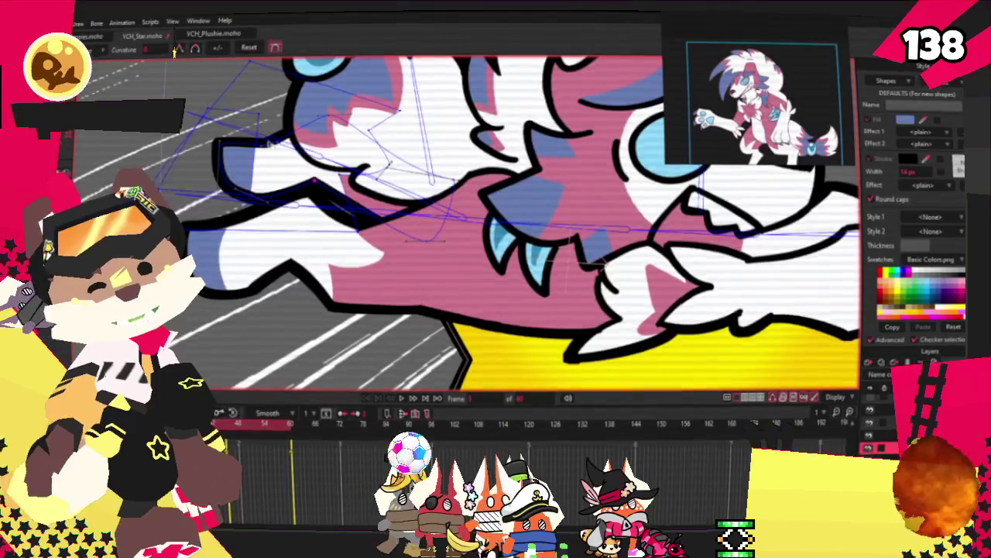
pyautogui.scroll(3, 250, 149)
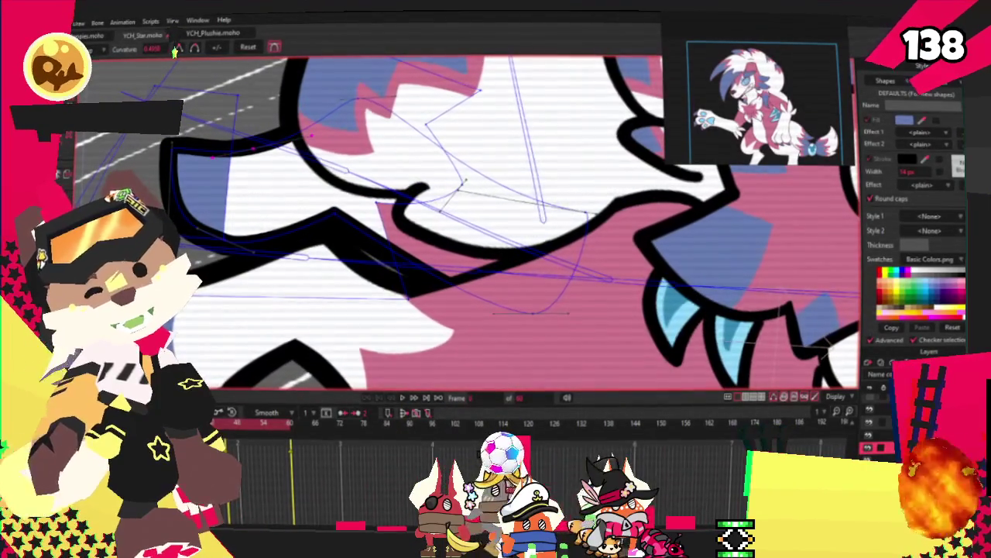
pyautogui.press('t')
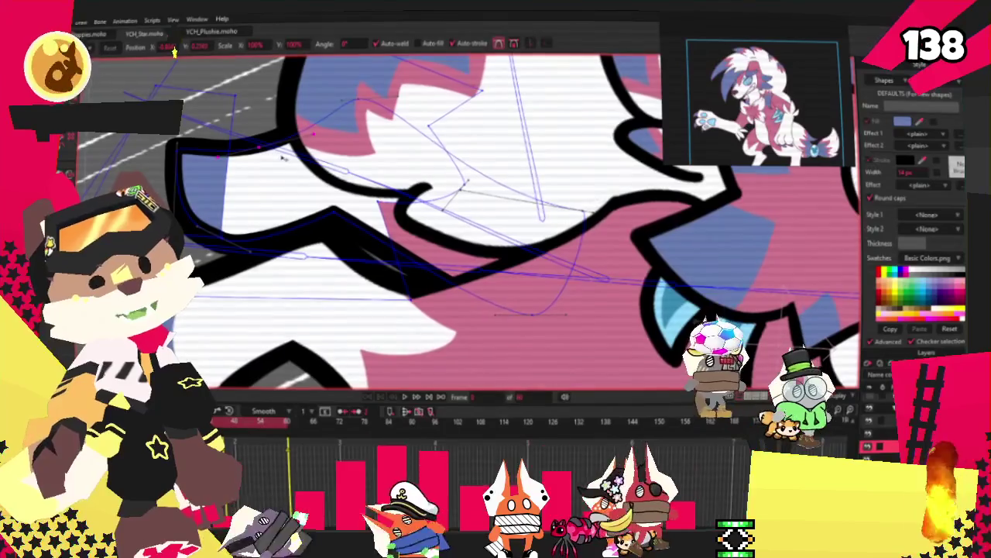
pyautogui.press('g')
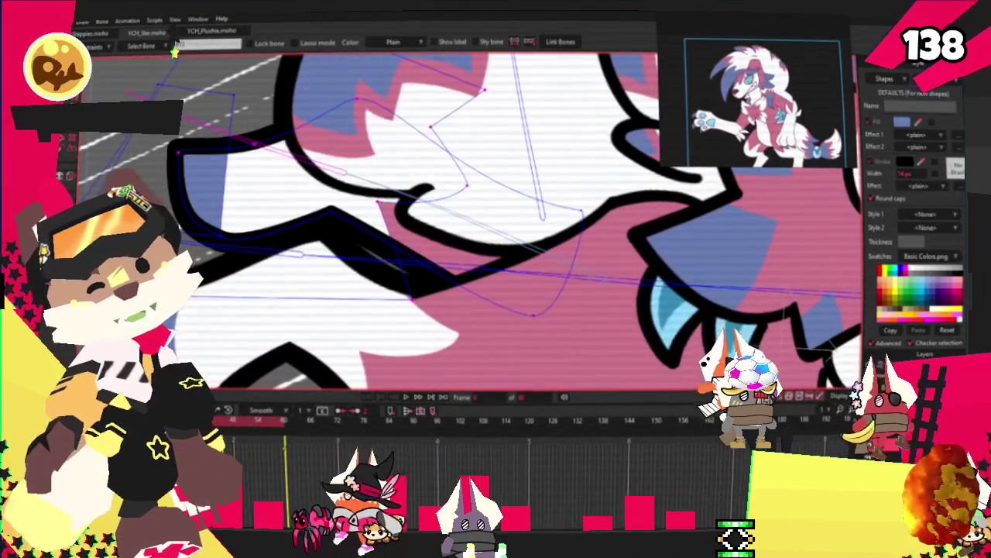
pyautogui.press('g')
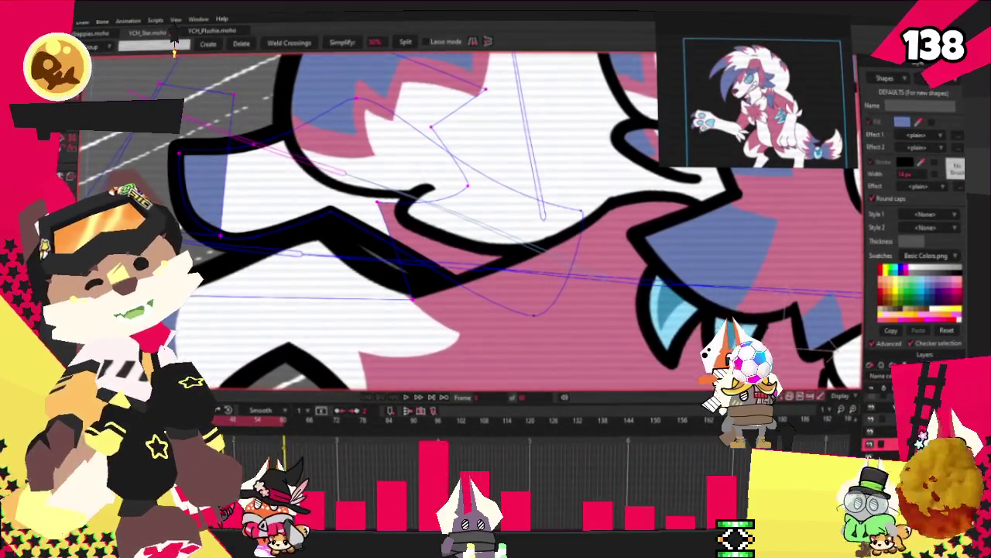
pyautogui.press('i')
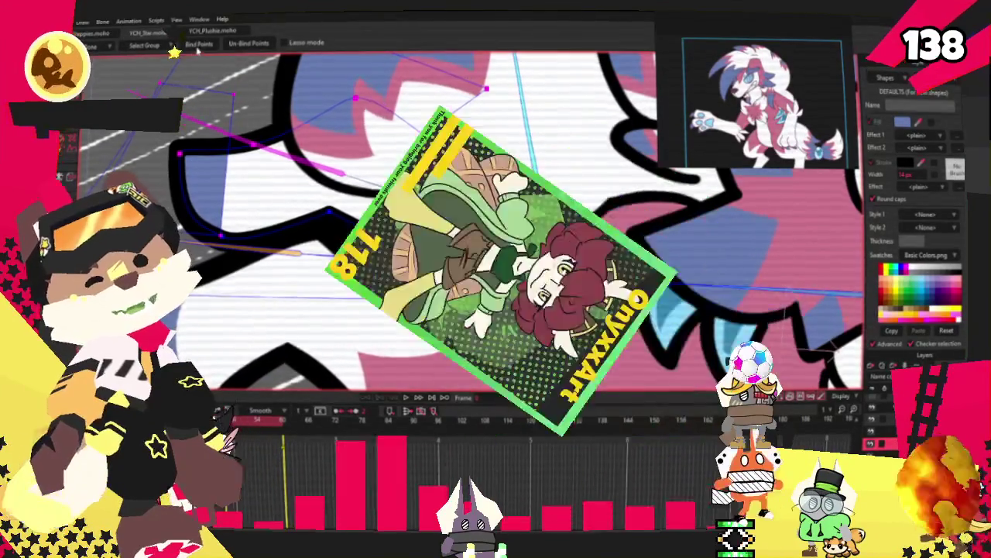
pyautogui.scroll(-2, 280, 165)
pyautogui.scroll(-2, 280, 165)
pyautogui.scroll(-2, 281, 165)
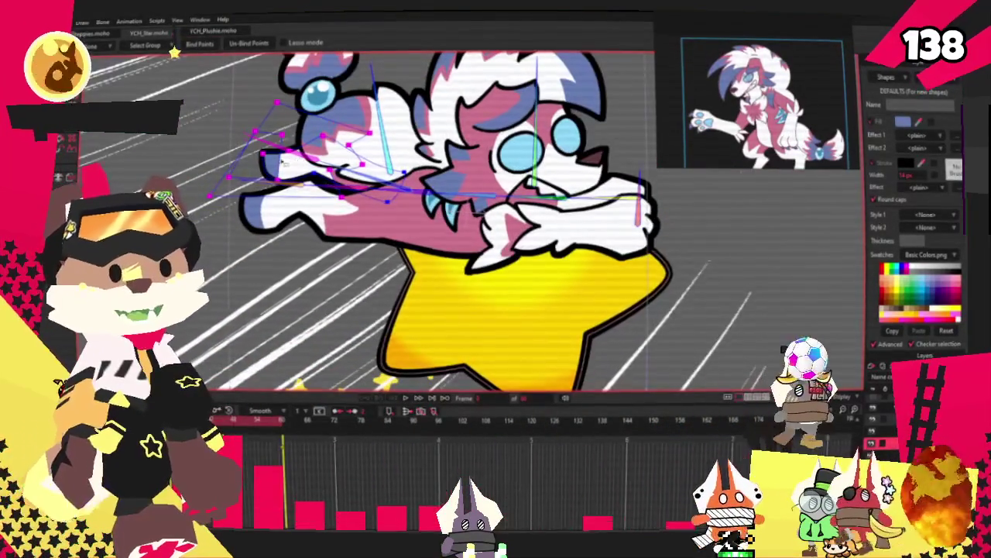
pyautogui.scroll(2, 200, 175)
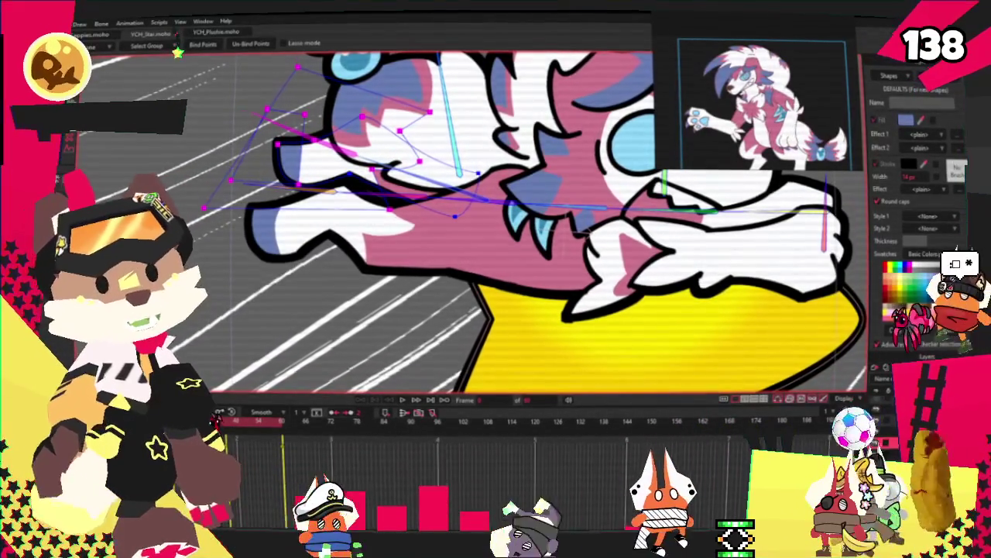
pyautogui.press('t')
pyautogui.scroll(3, 236, 130)
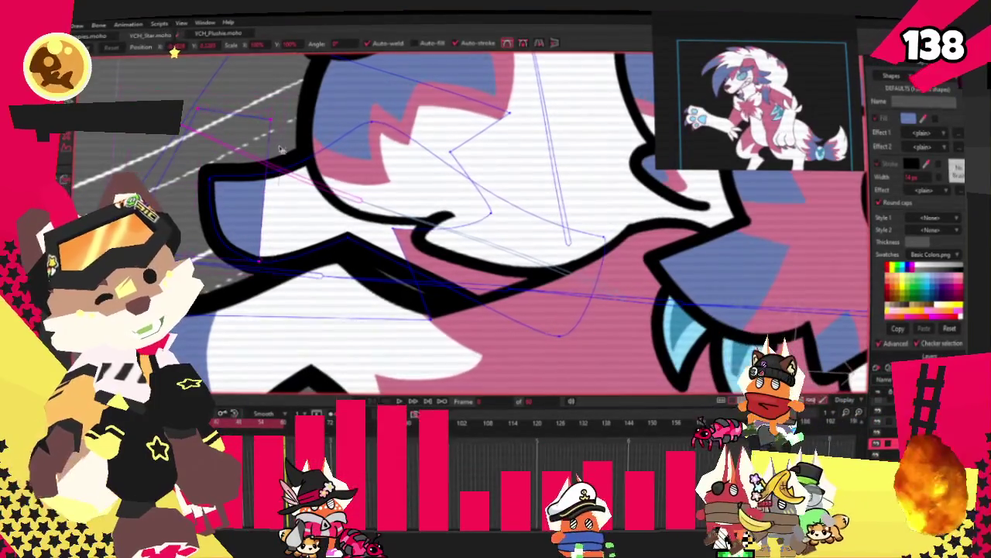
# Step: Zoom out and shift the selected ear fur points slightly to the right
pyautogui.scroll(-3, 248, 159)
pyautogui.scroll(-2, 248, 159)
pyautogui.scroll(-2, 248, 158)
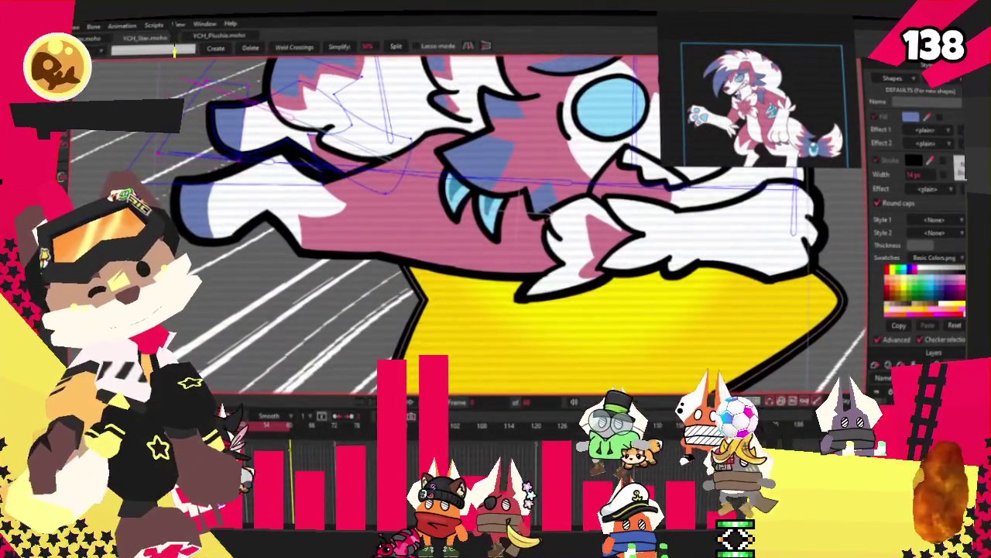
pyautogui.press('q')
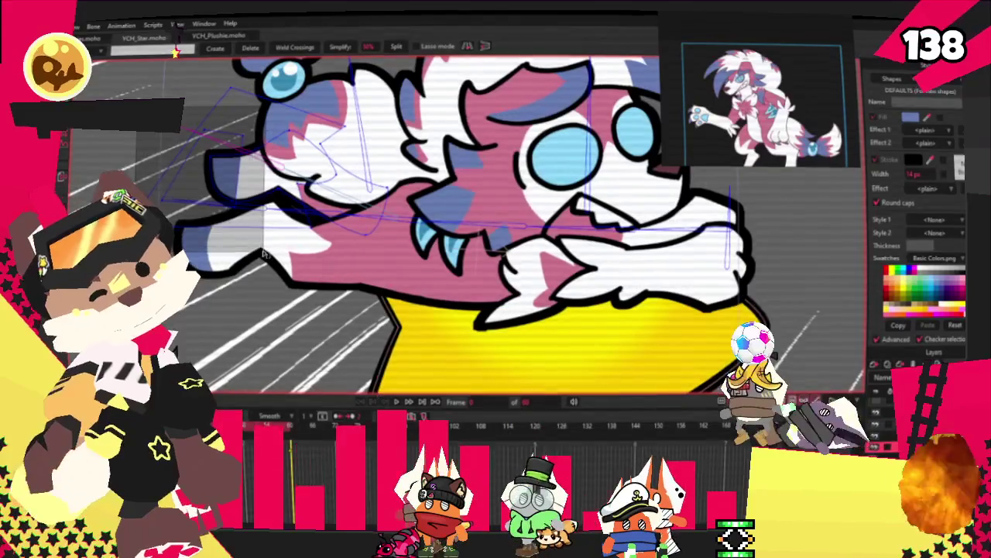
pyautogui.press('t')
pyautogui.moveTo(229, 206); pyautogui.dragTo(234, 203)
# Step: Try the Add Point tool, then play the animation to preview the head movement
pyautogui.scroll(2, 235, 202)
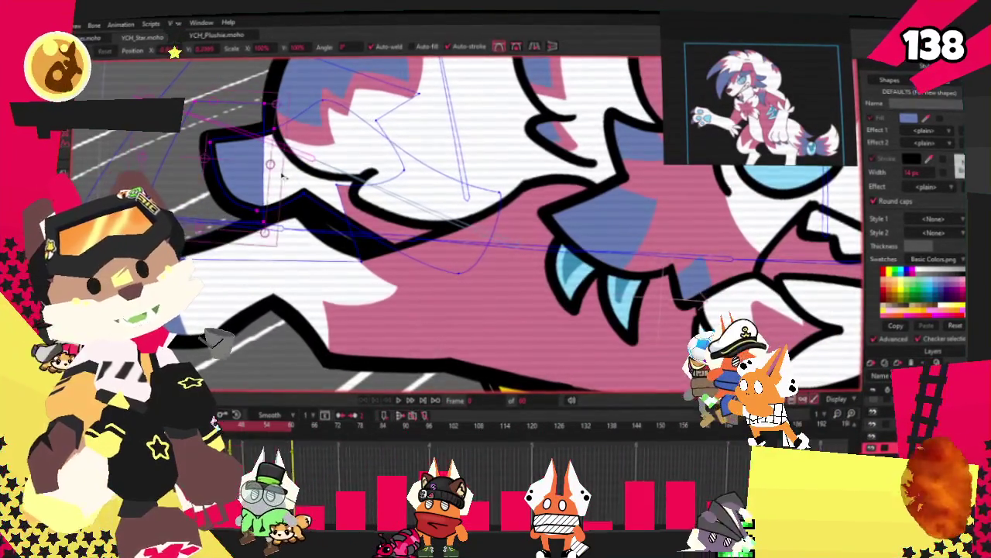
pyautogui.scroll(-2, 282, 175)
pyautogui.scroll(2, 291, 142)
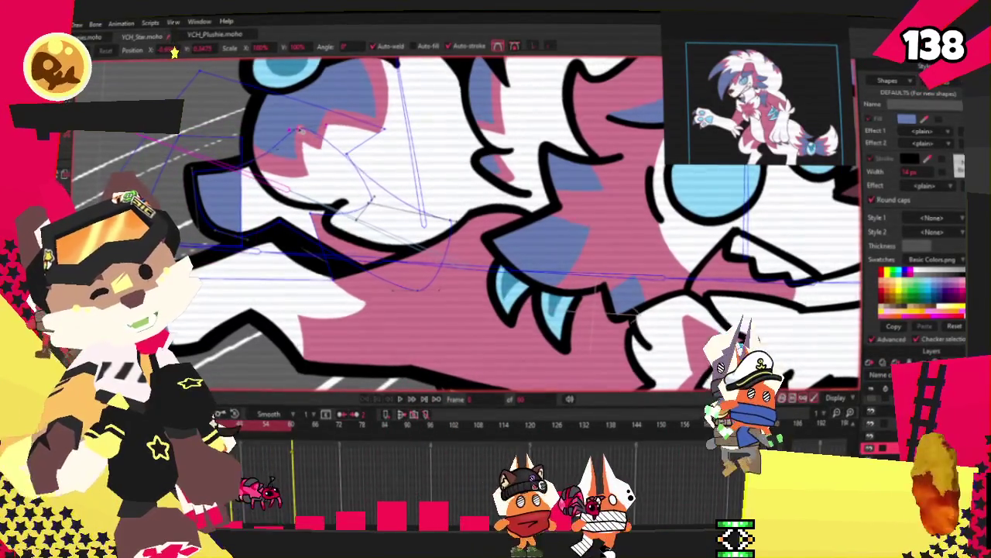
pyautogui.press('a')
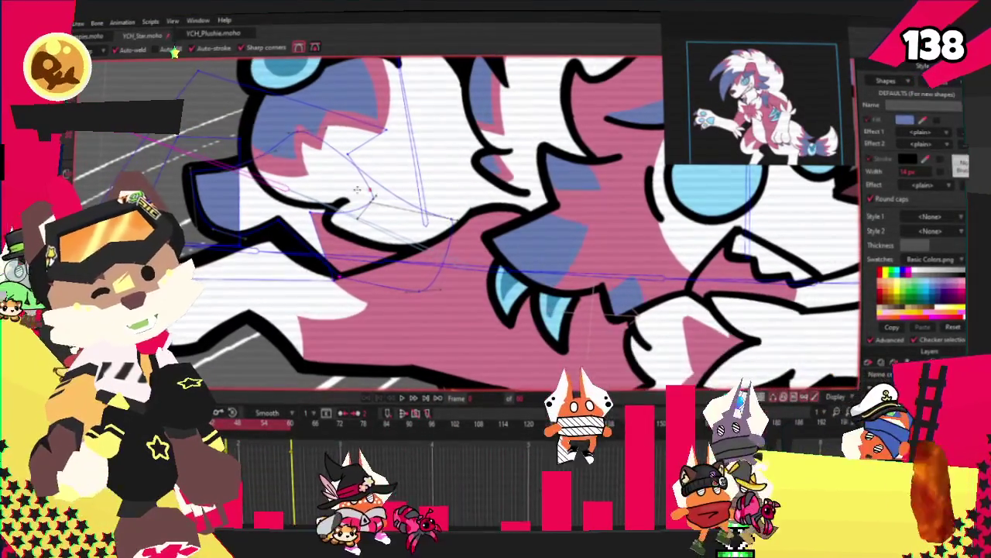
pyautogui.scroll(-2, 215, 151)
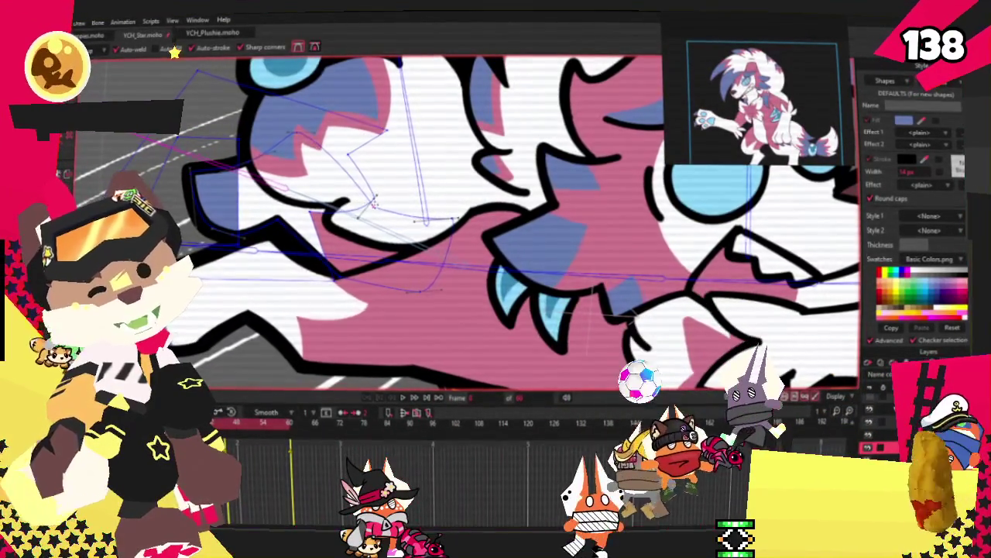
pyautogui.scroll(-1, 211, 158)
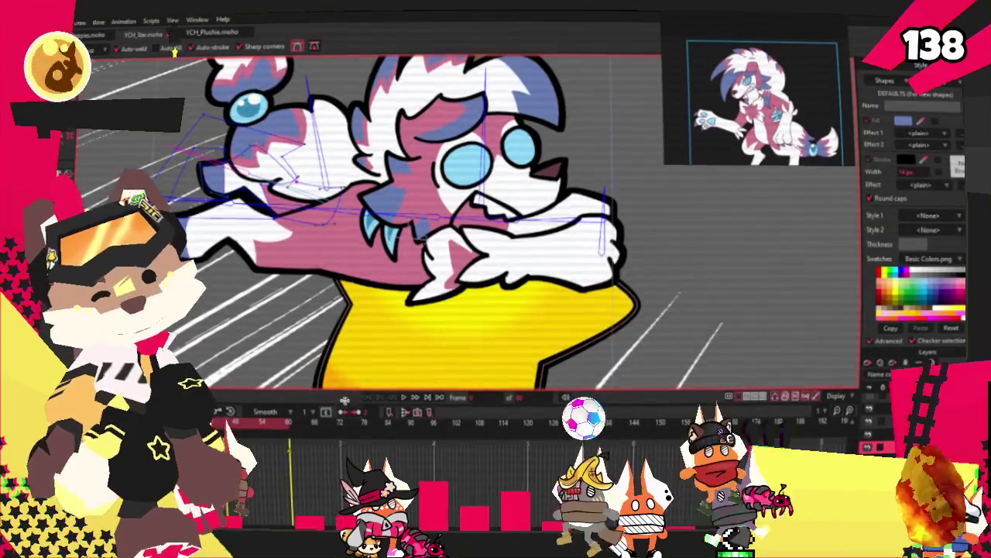
pyautogui.press('g')
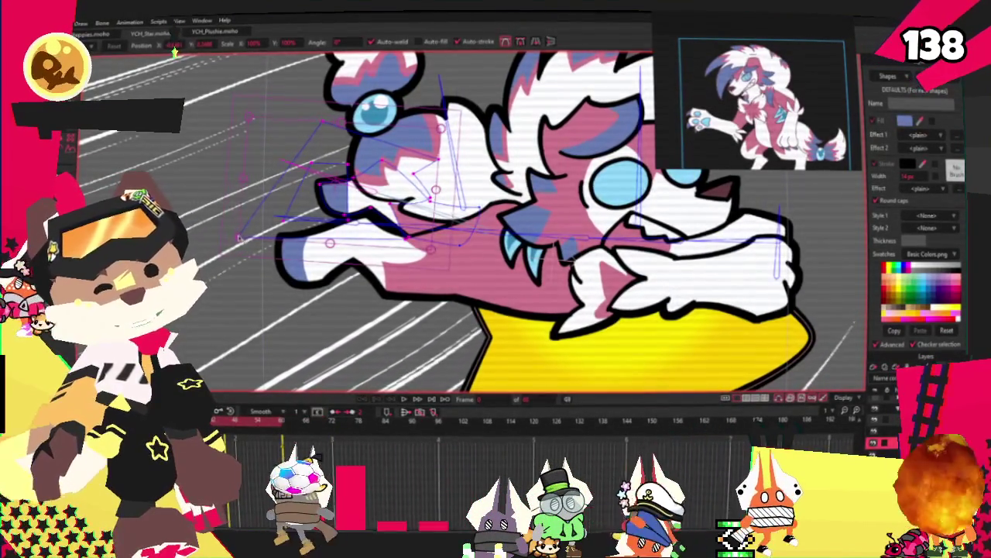
pyautogui.scroll(1, 394, 209)
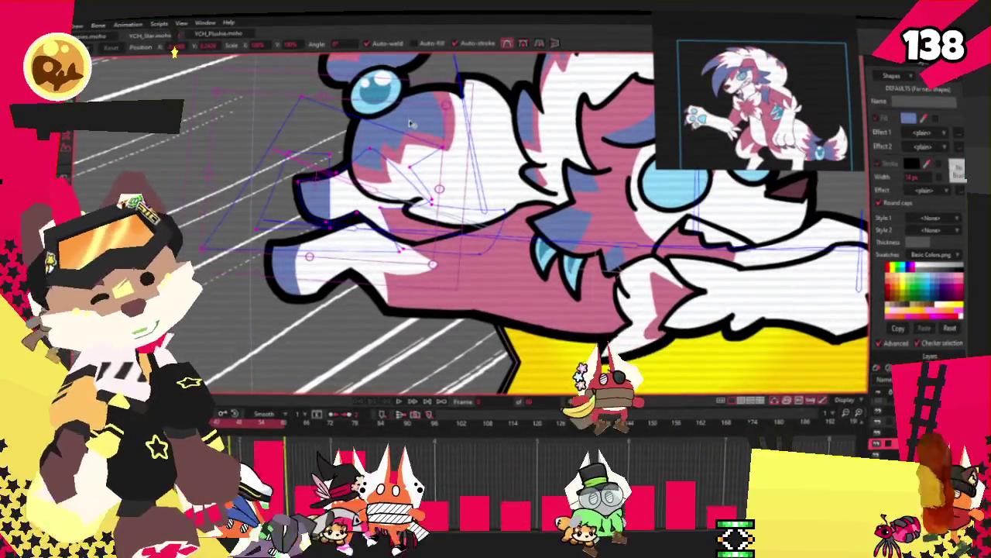
pyautogui.click(397, 402)
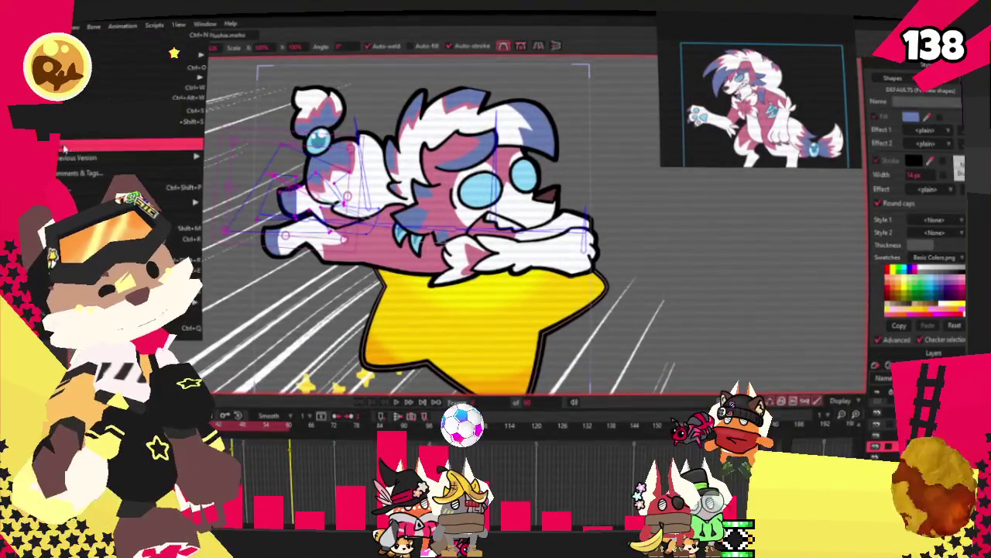
pyautogui.click(185, 238)
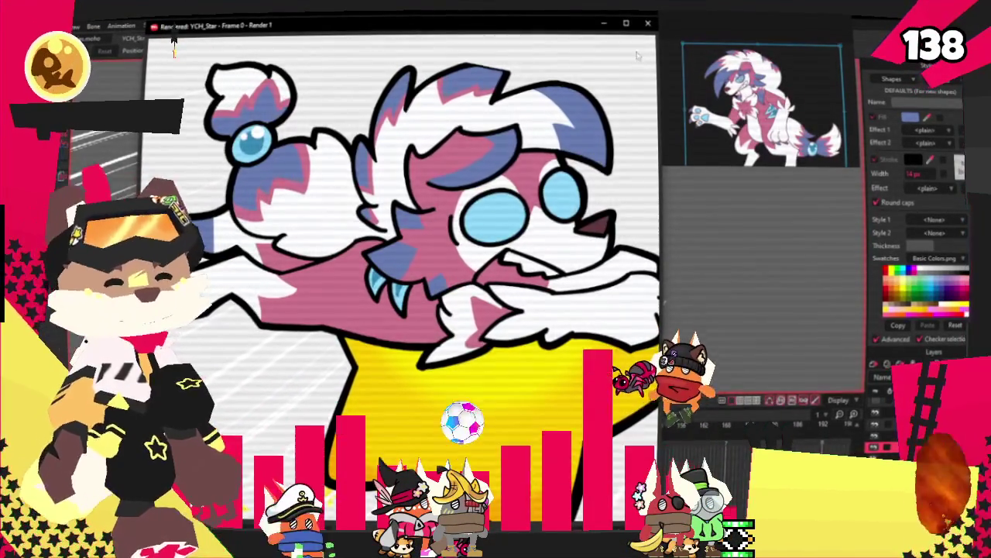
pyautogui.press('Escape')
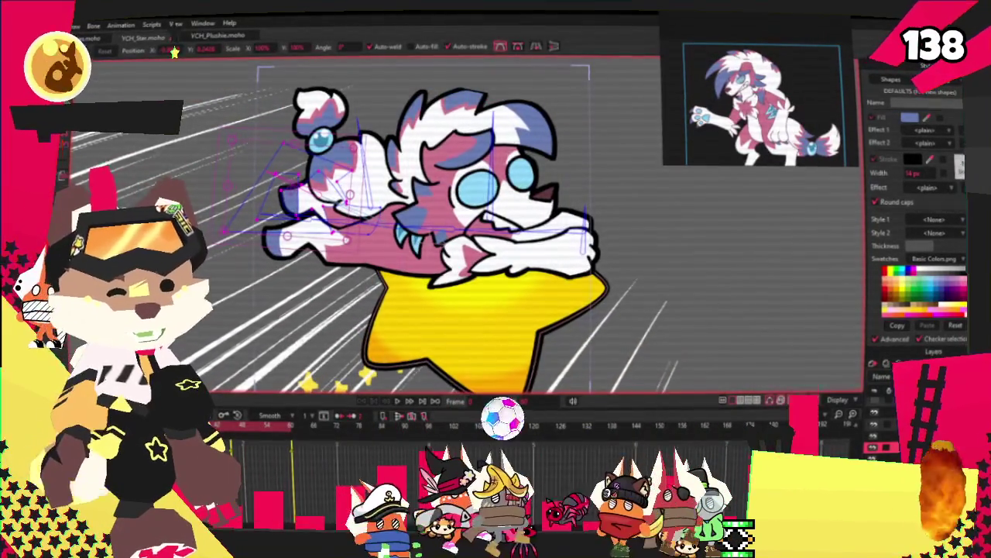
pyautogui.hotkey('alt', 'f')
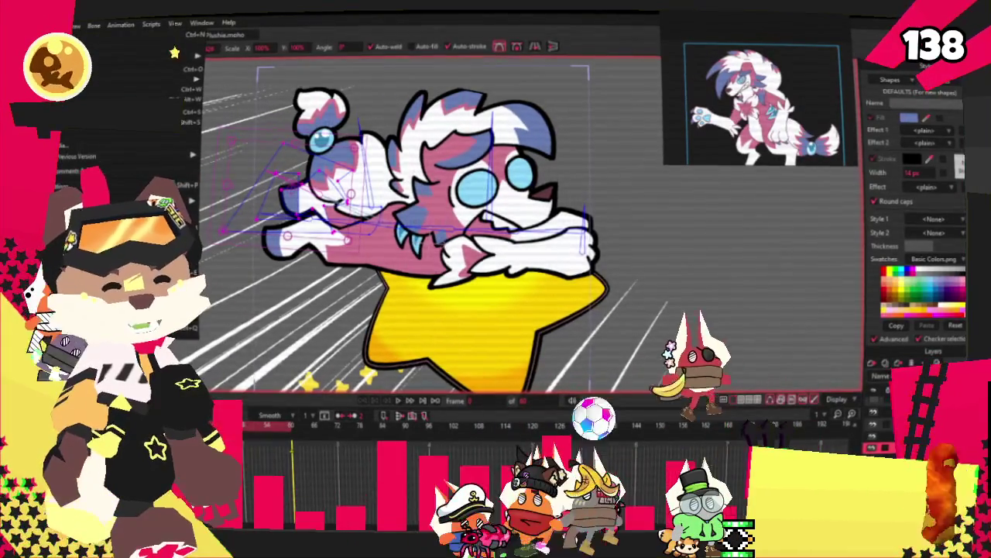
pyautogui.press('Escape')
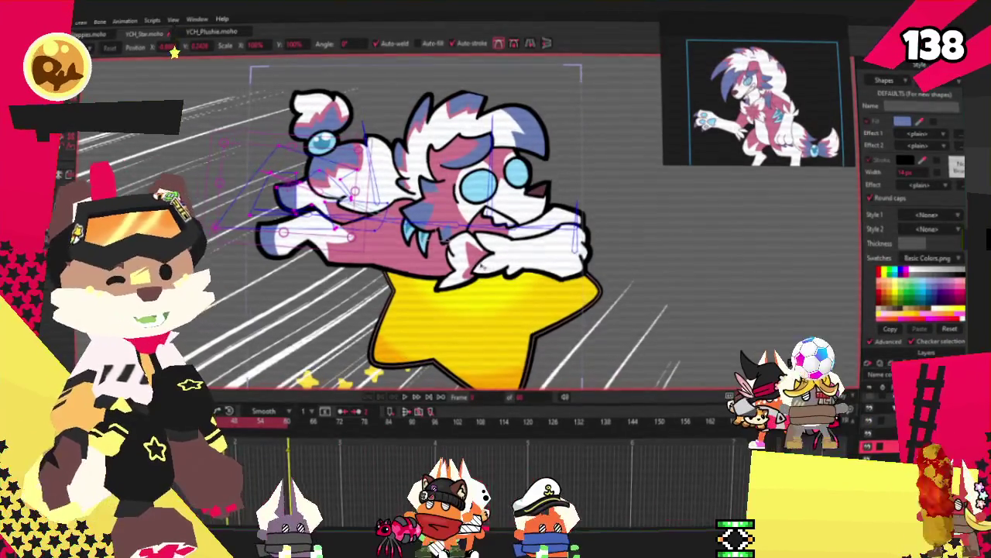
pyautogui.scroll(2, 434, 225)
# Step: Draw a rectangle over the head and pull its corners into a pointed spike
pyautogui.scroll(2, 433, 225)
pyautogui.scroll(2, 434, 225)
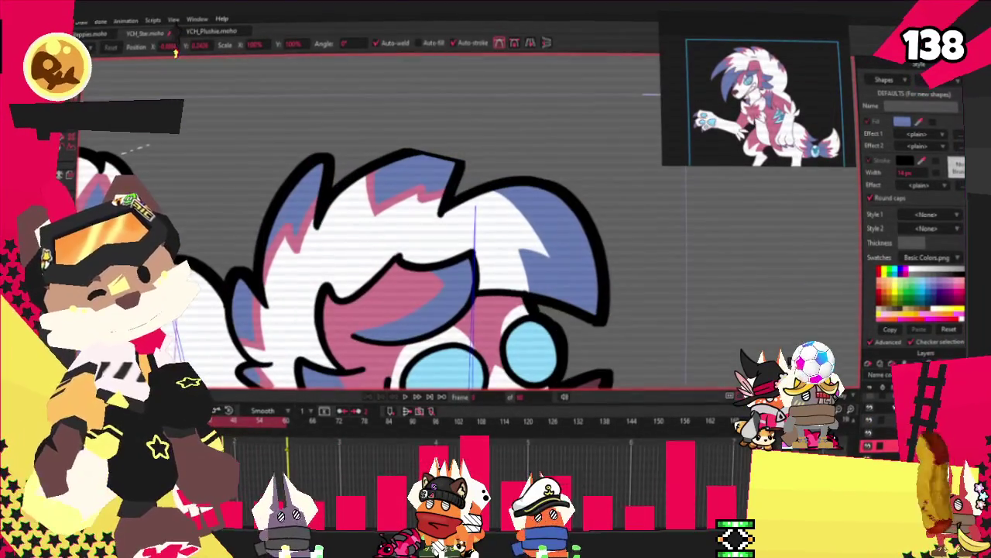
pyautogui.press('r')
pyautogui.moveTo(371, 142); pyautogui.dragTo(505, 231)
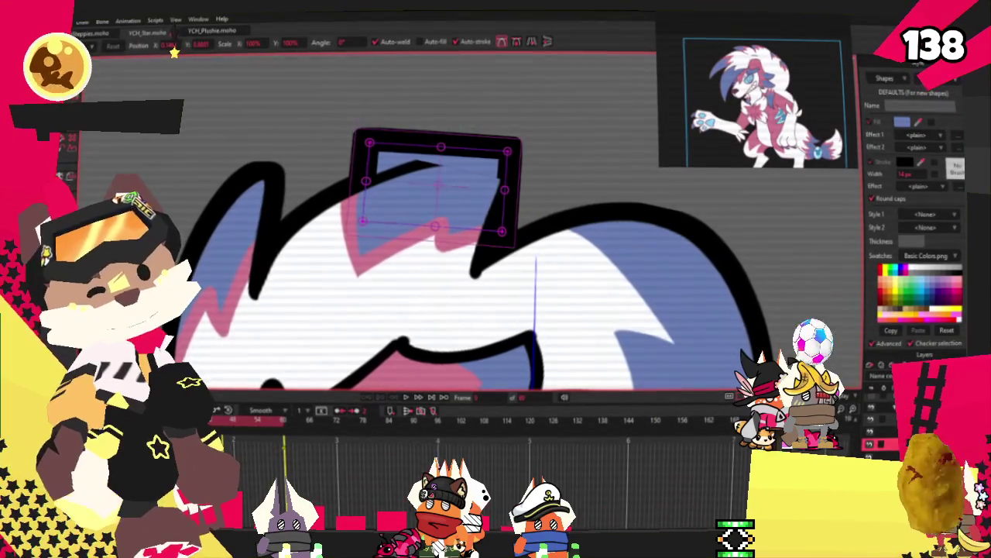
pyautogui.scroll(2, 525, 201)
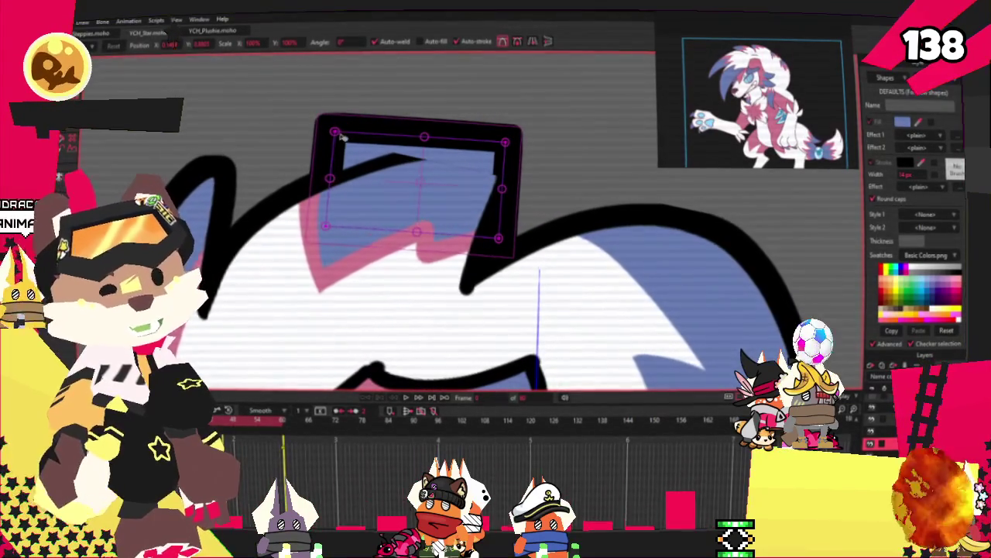
pyautogui.moveTo(334, 133); pyautogui.dragTo(400, 160)
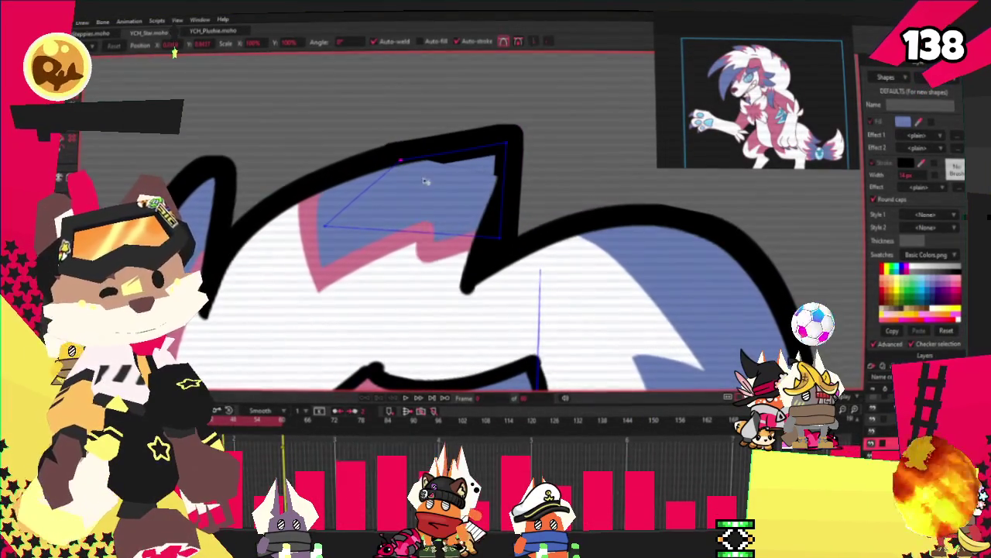
pyautogui.moveTo(505, 145); pyautogui.dragTo(530, 142)
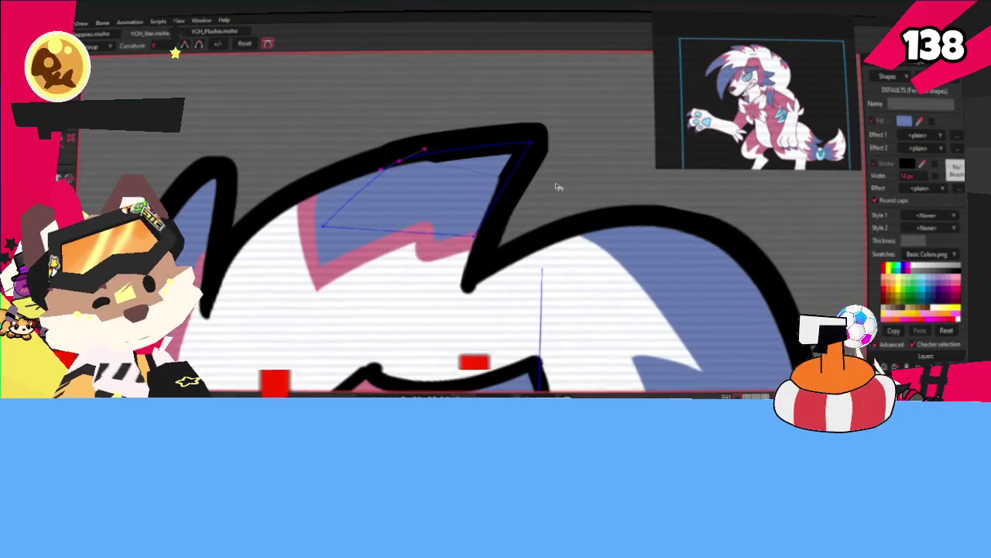
# Step: Extend the spike's tip further to the right with Transform Points
pyautogui.press('t')
pyautogui.scroll(2, 480, 144)
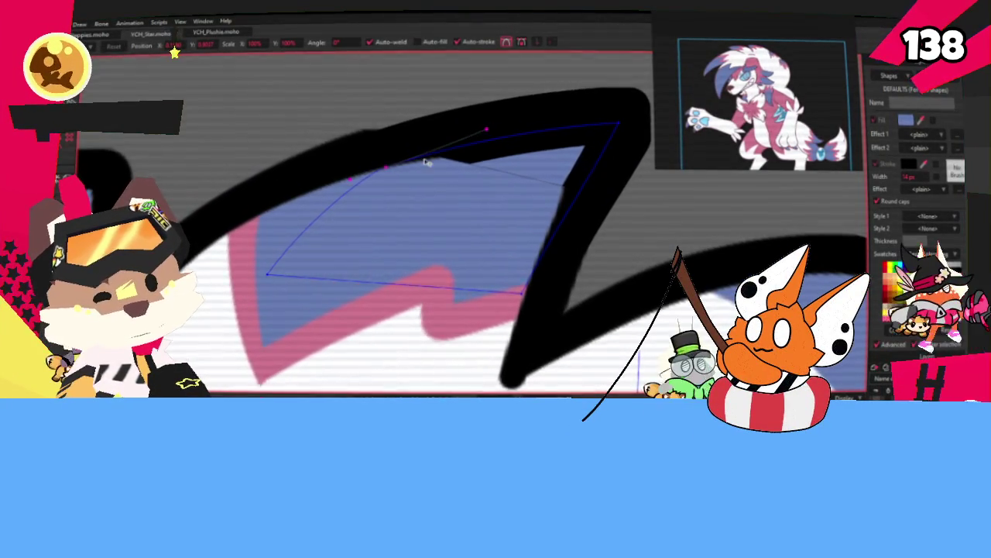
pyautogui.scroll(-2, 370, 157)
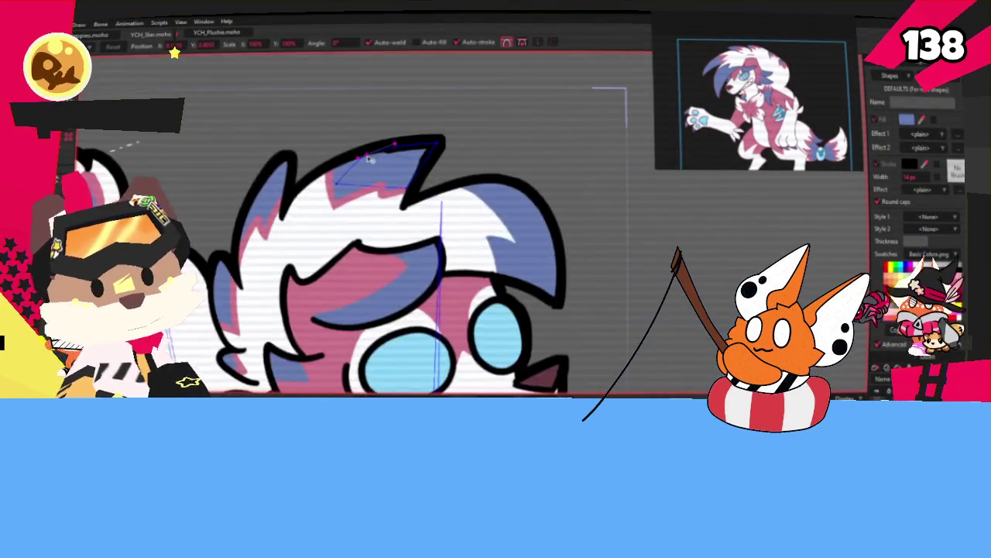
pyautogui.scroll(-1, 370, 158)
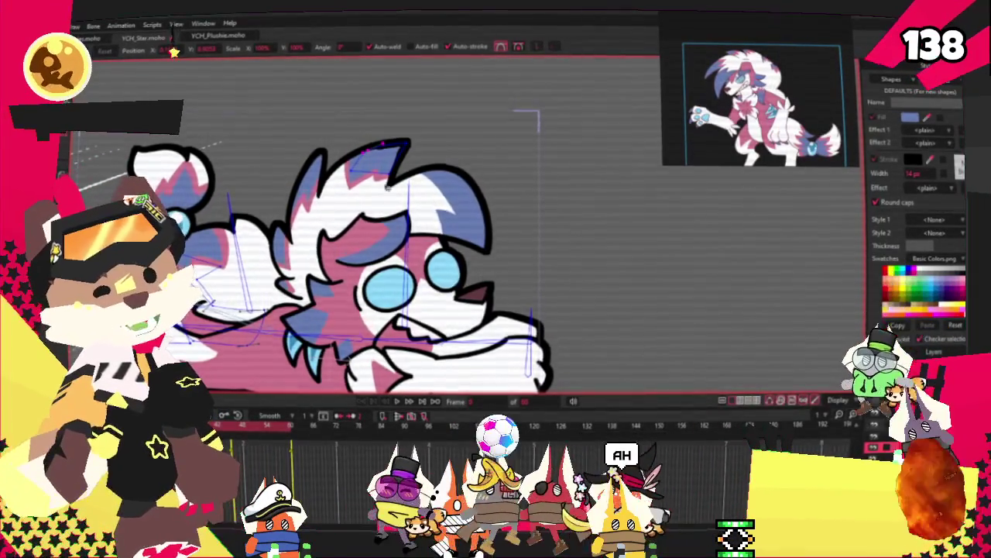
pyautogui.scroll(3, 381, 194)
pyautogui.scroll(3, 395, 171)
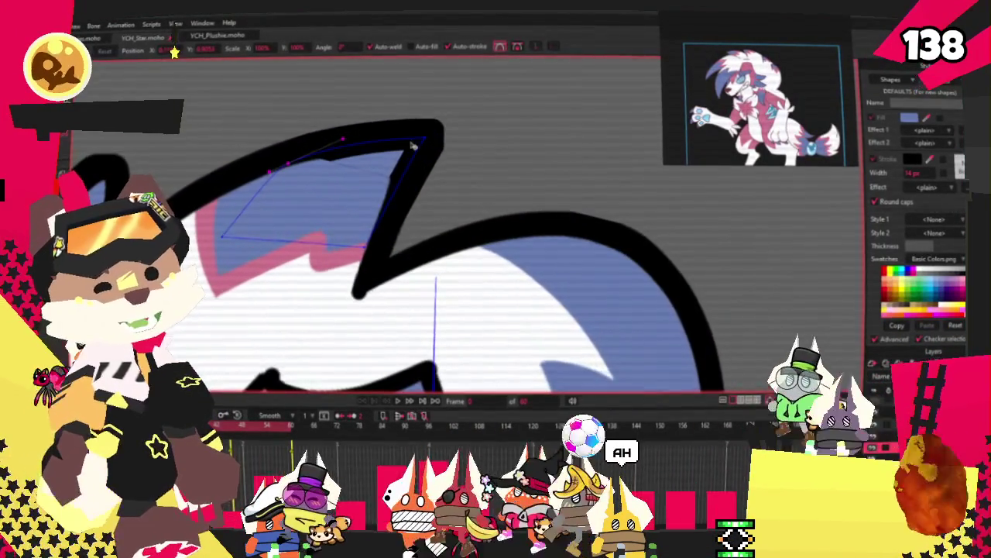
pyautogui.moveTo(409, 146); pyautogui.dragTo(437, 138)
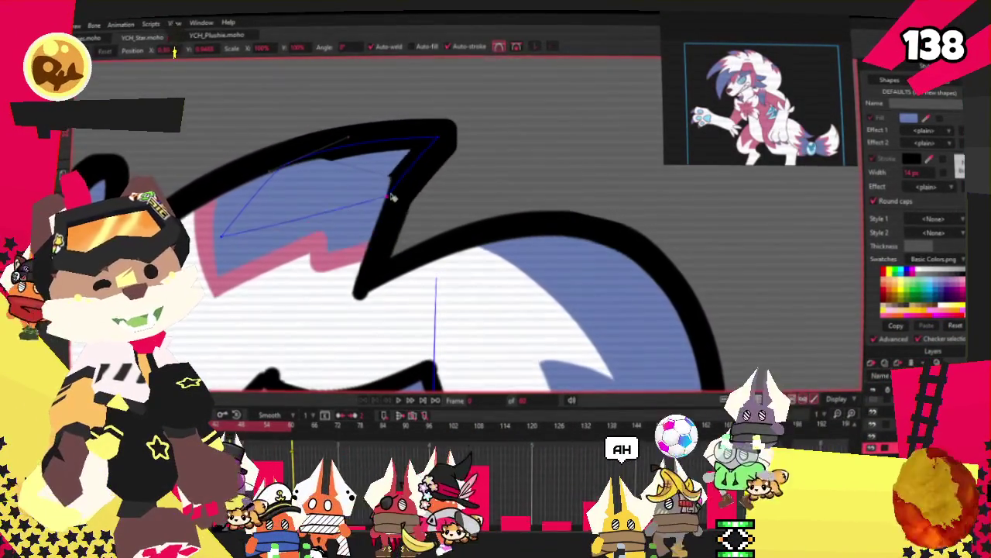
pyautogui.scroll(-5, 392, 202)
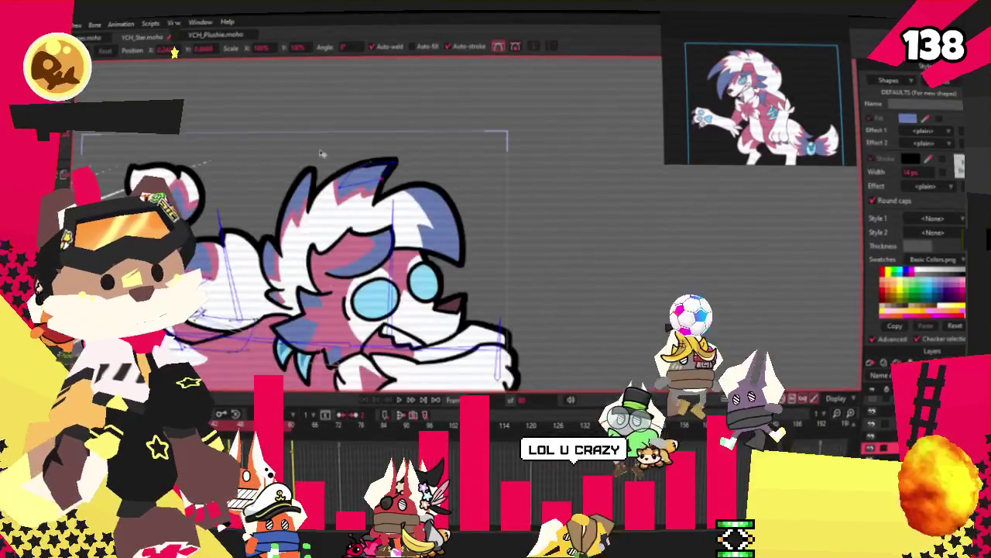
pyautogui.click(31, 23)
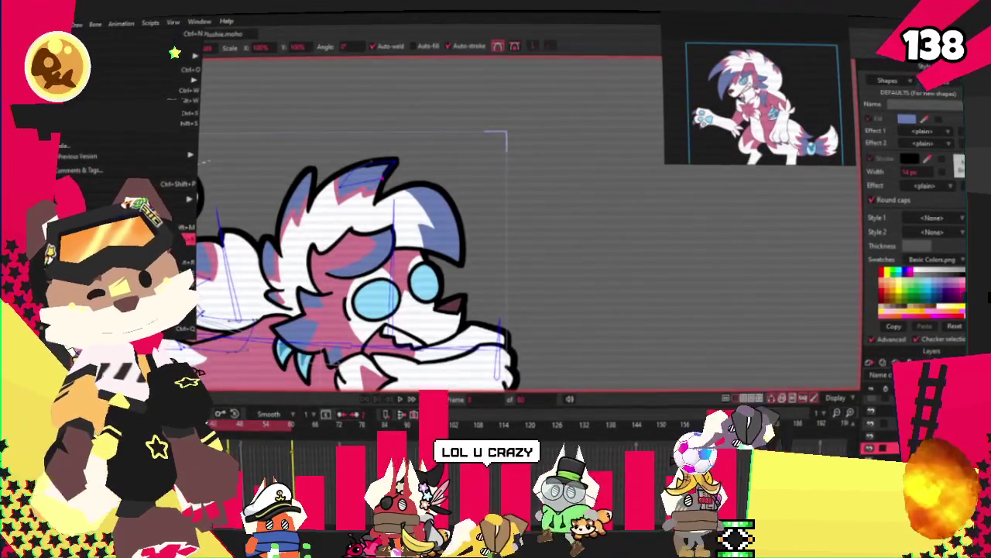
pyautogui.hotkey('ctrl', 'r')
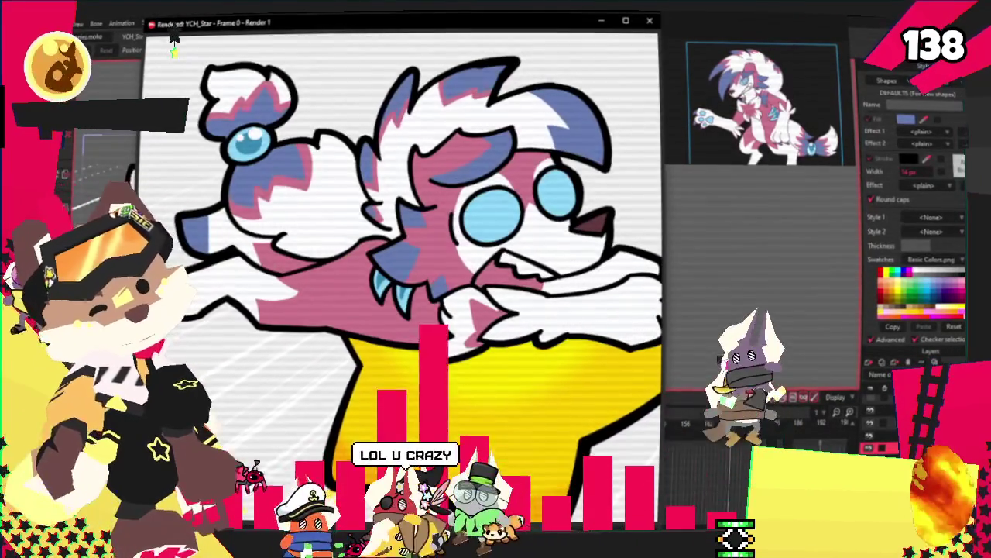
pyautogui.click(649, 20)
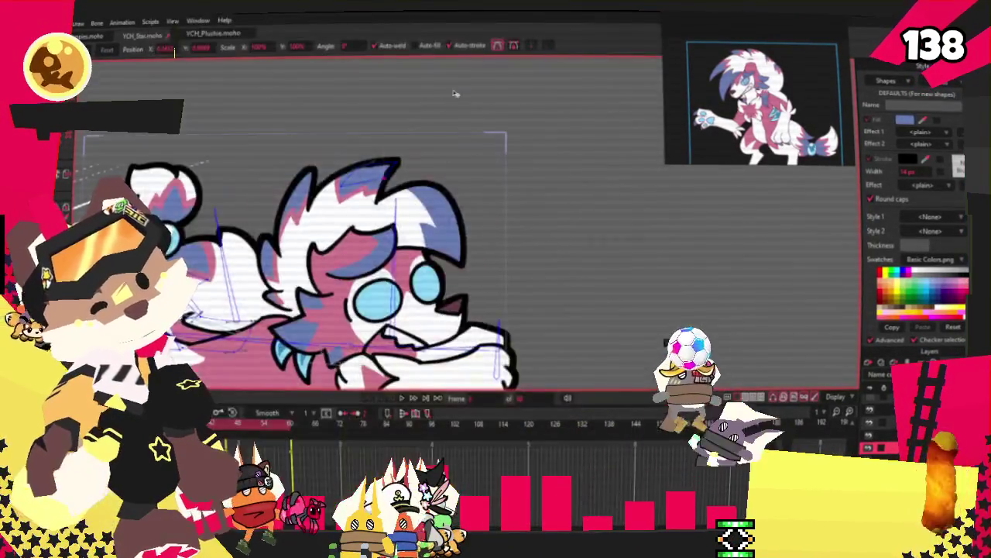
pyautogui.scroll(3, 322, 209)
pyautogui.scroll(3, 322, 210)
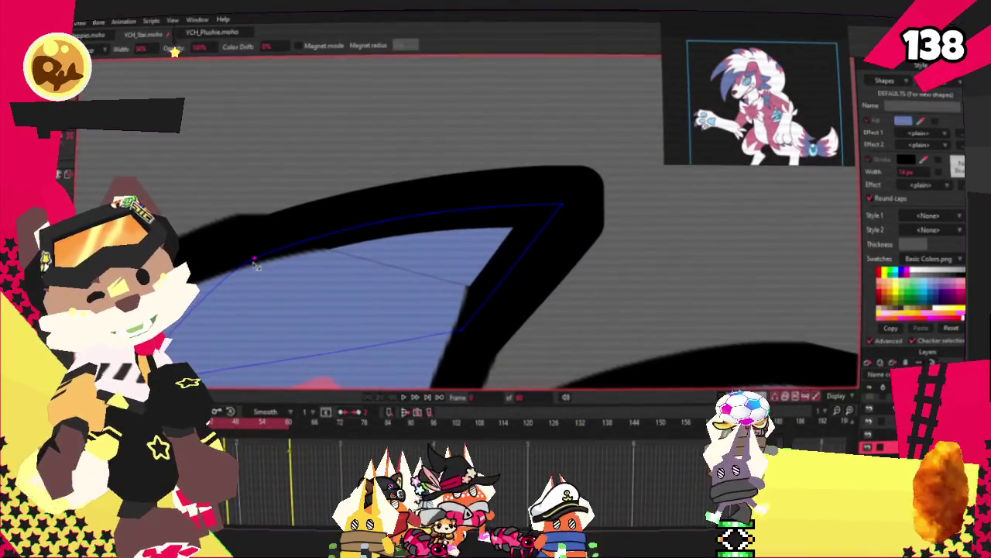
# Step: Add a curving point on the spike's top edge and pull its top-right corner slightly left
pyautogui.press('a')
pyautogui.moveTo(213, 273); pyautogui.dragTo(381, 203)
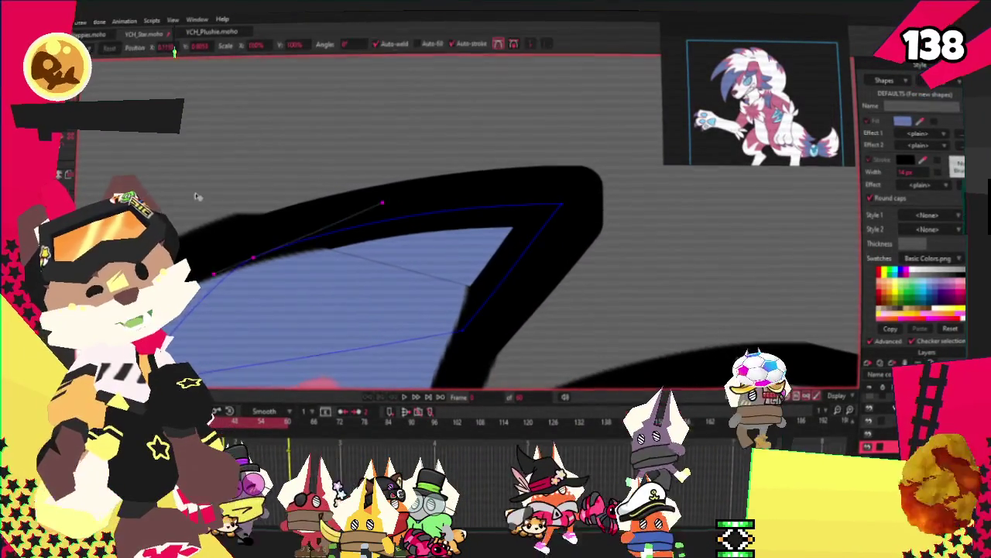
pyautogui.moveTo(215, 275); pyautogui.dragTo(199, 282)
pyautogui.scroll(-2, 285, 208)
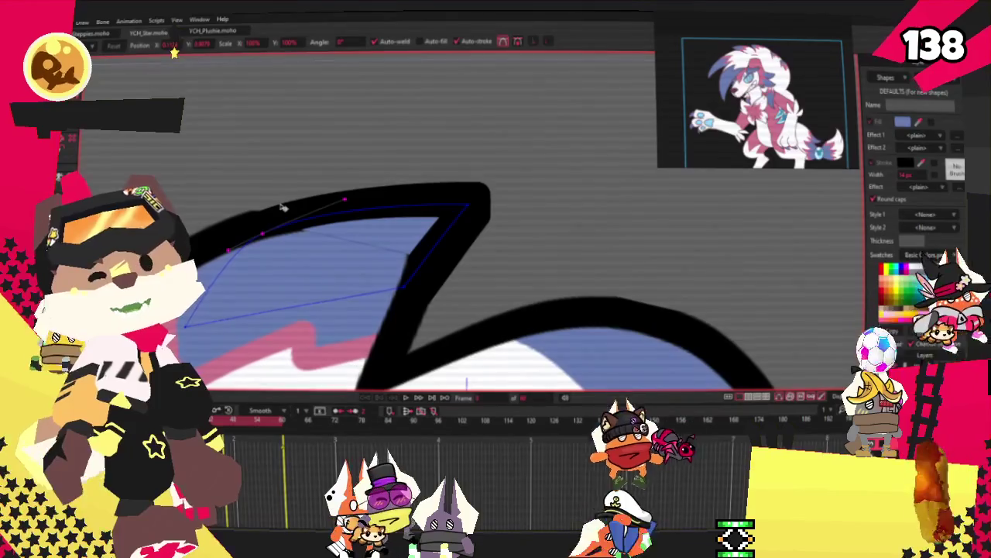
pyautogui.scroll(-1, 283, 208)
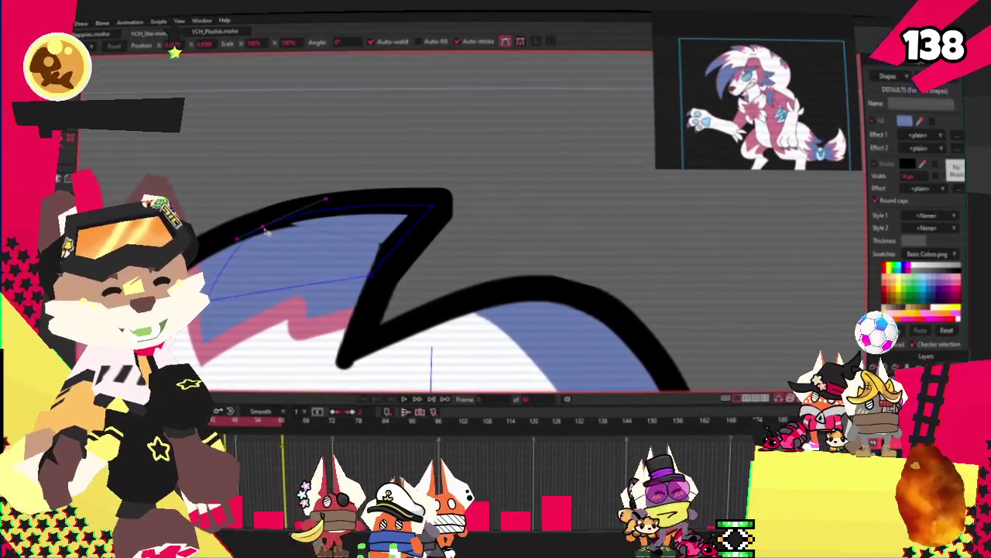
pyautogui.hotkey('ctrl', 'z')
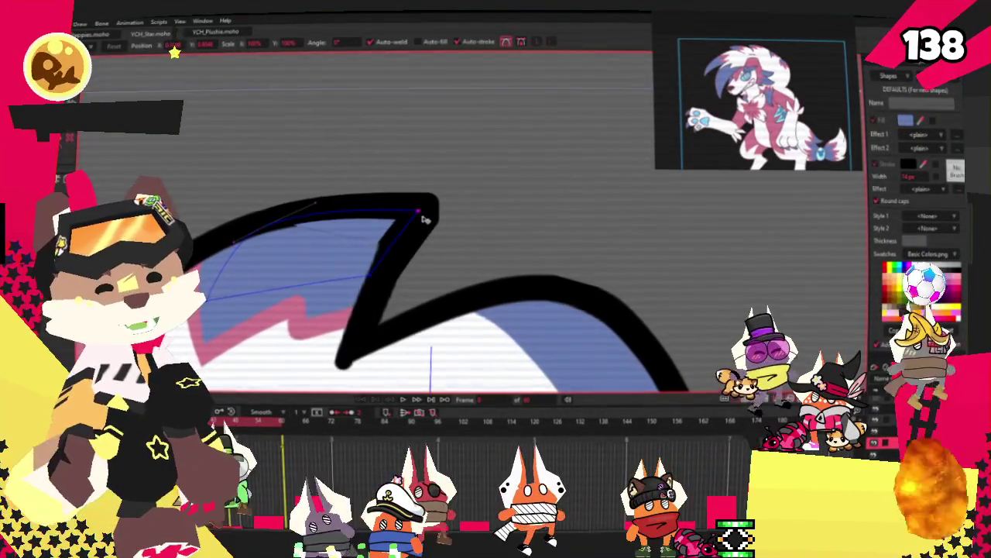
pyautogui.scroll(-1, 424, 222)
pyautogui.scroll(-1, 425, 221)
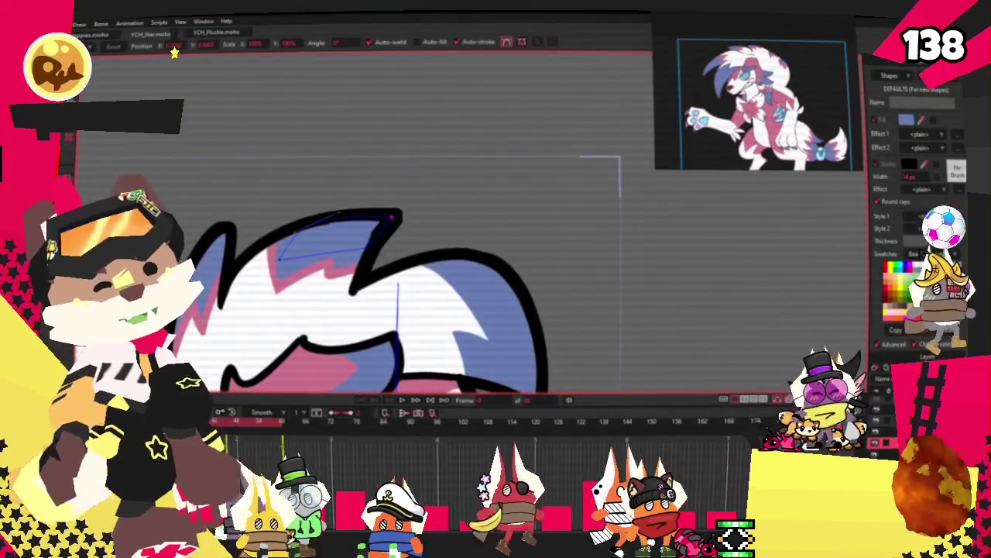
pyautogui.hotkey('alt', 'f')
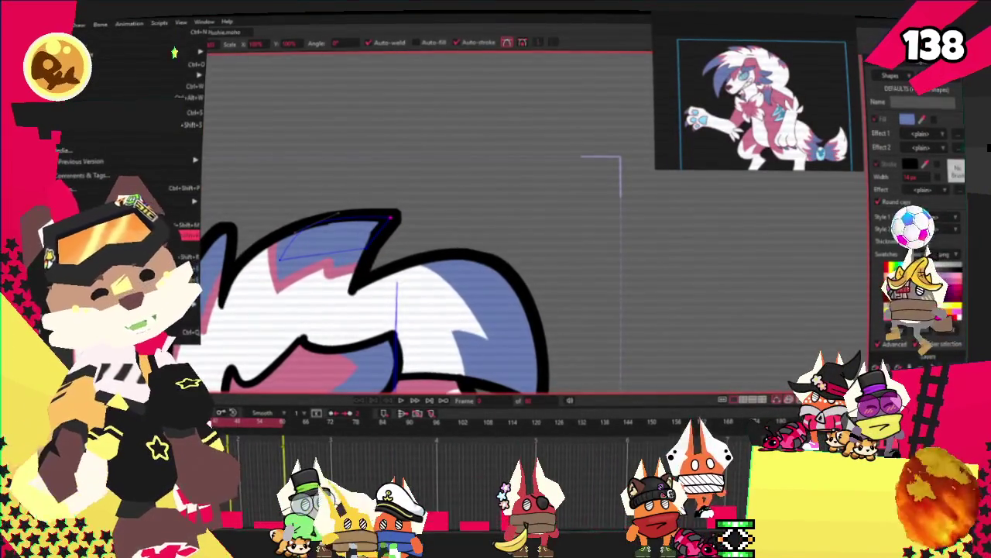
# Step: Render a Ctrl+R preview of the frame, close it, and play the animation back
pyautogui.hotkey('ctrl', 'r')
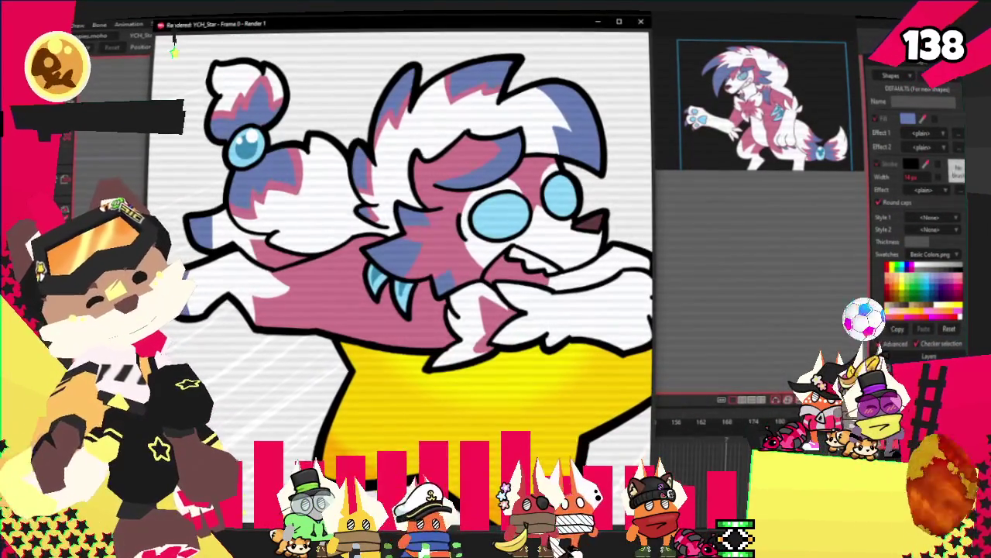
pyautogui.press('Escape')
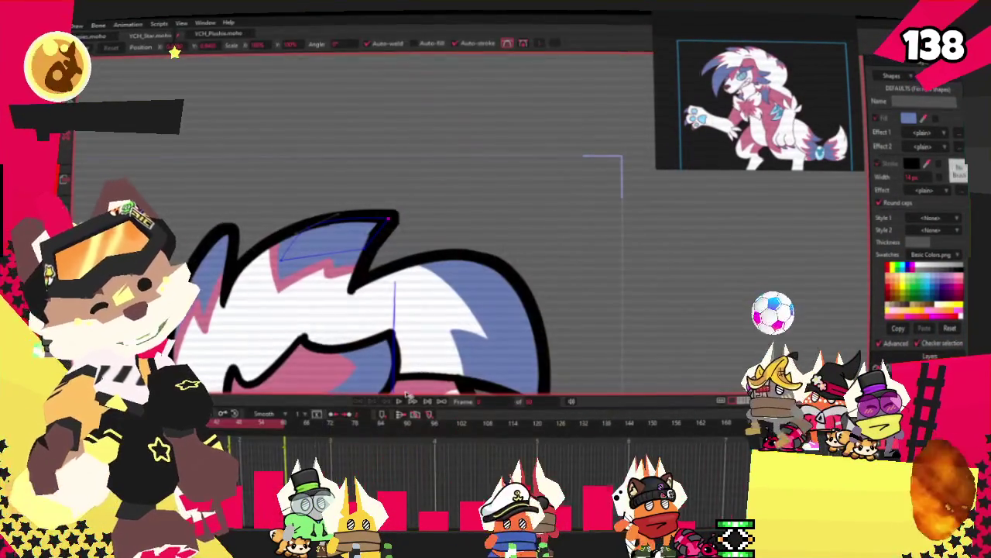
pyautogui.click(400, 402)
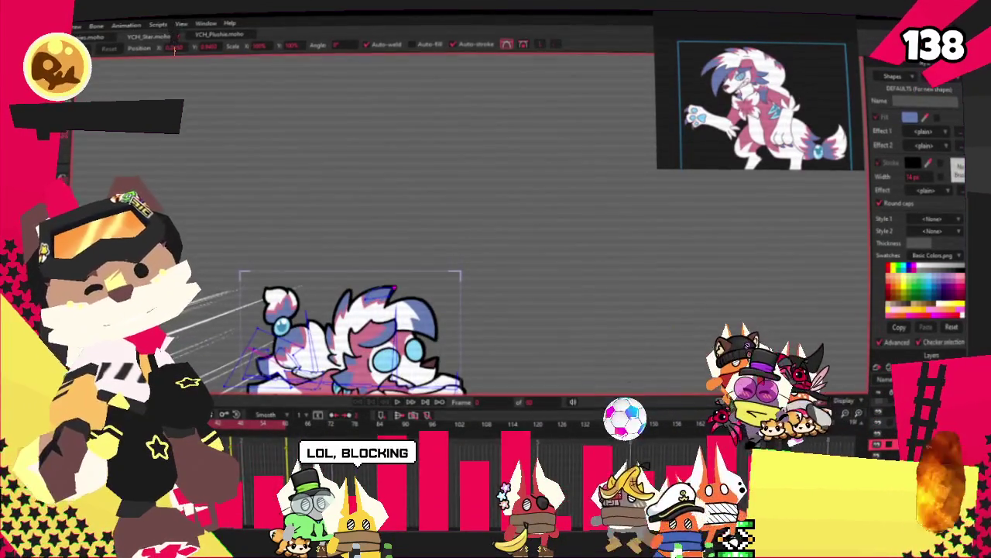
pyautogui.click(78, 25)
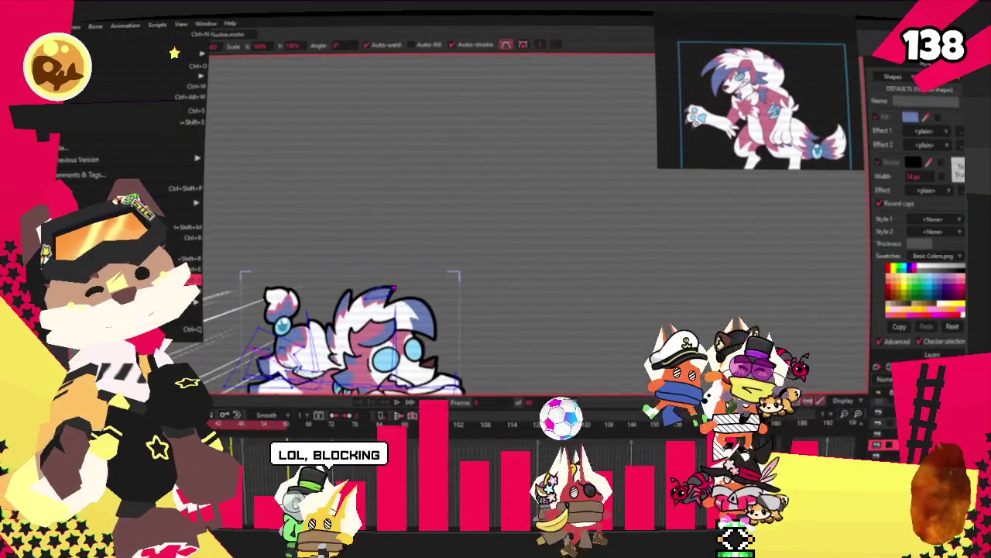
pyautogui.press('Escape')
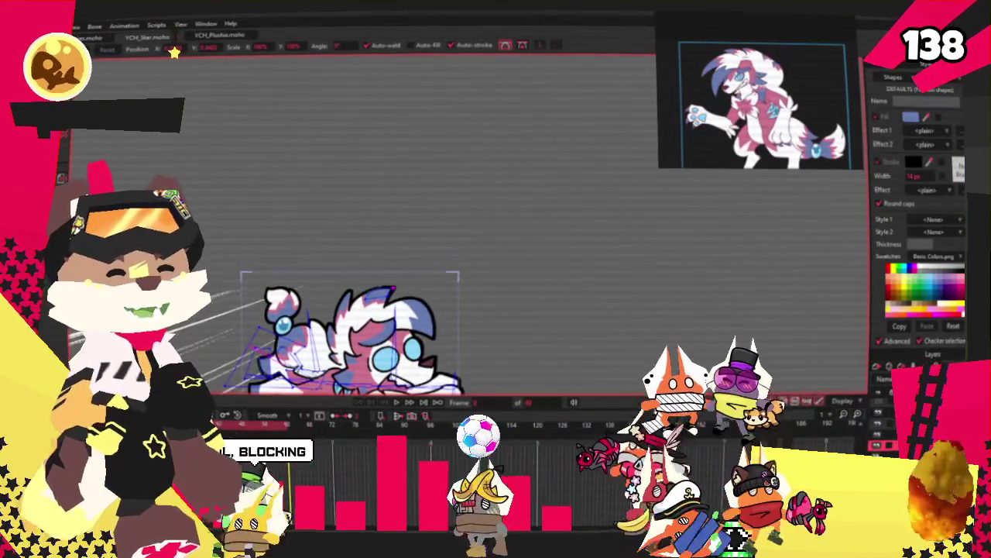